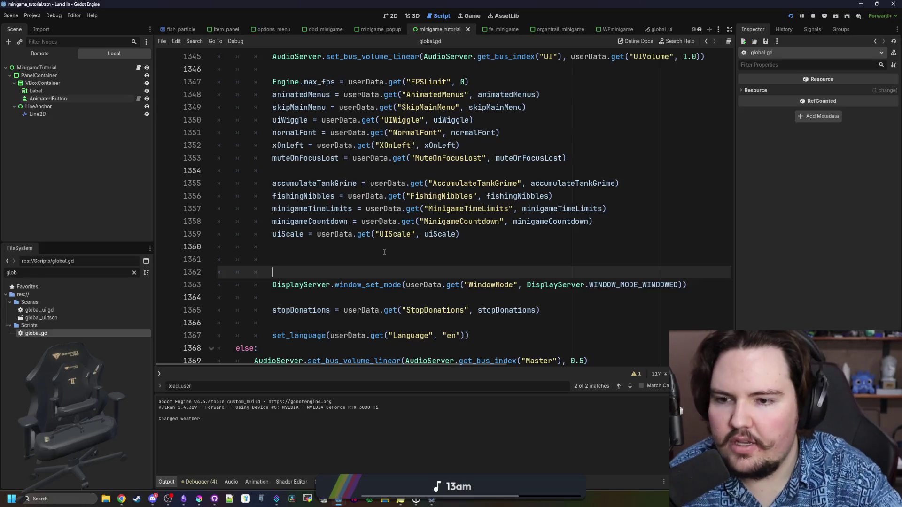
- On line 1361, assign showMinigameTutorials a copy of the UIScale userData.get loading expression
key(Up)
text(showMinigameTutorials)
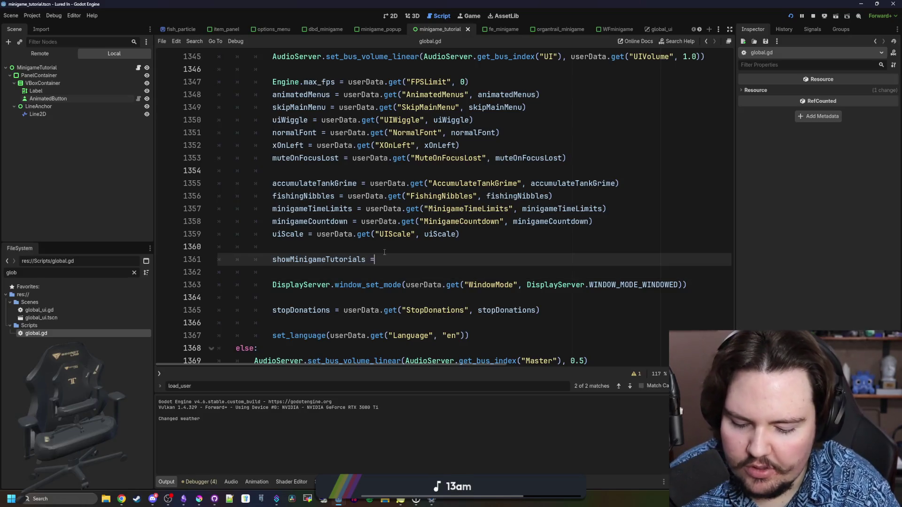
mouse_move(460, 233)
mouse_down()
mouse_move(309, 234)
mouse_move(317, 234)
mouse_up()
key(ctrl+z)
key(ctrl+z)
key(ctrl+y)
key(ctrl+y)
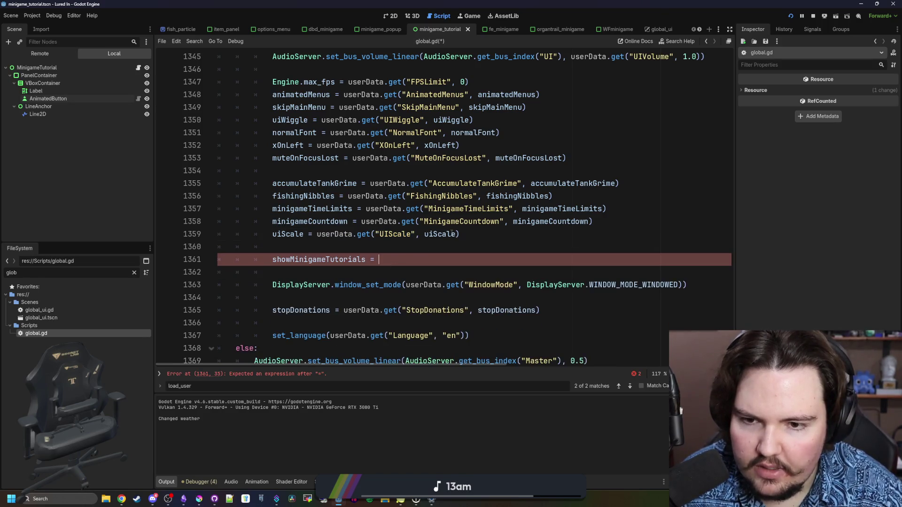
drag(460, 234, 318, 235)
key(ctrl+c)
click(412, 264)
key(ctrl+v)
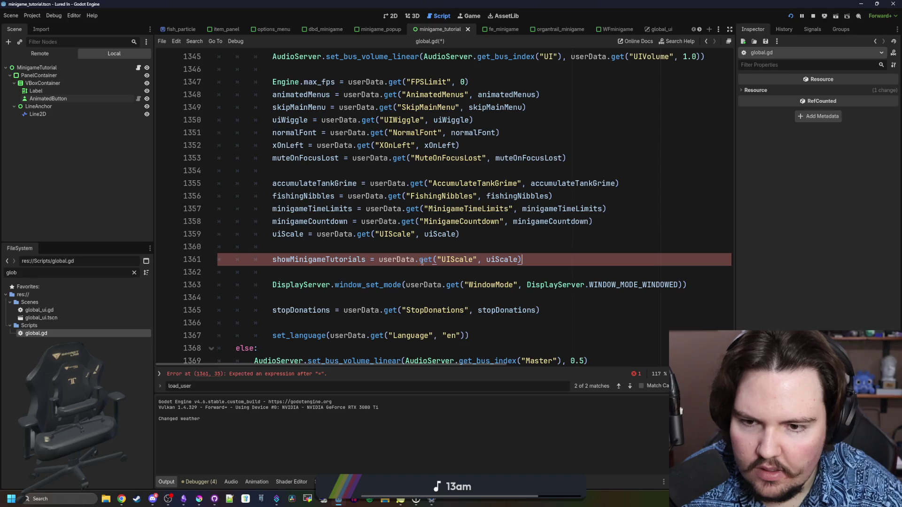
- Change the copied key to "ShowMinigameTutorials" and its default to showMinigameTutorials, then start a new line
double_click(457, 260)
text(ShowMinigame)
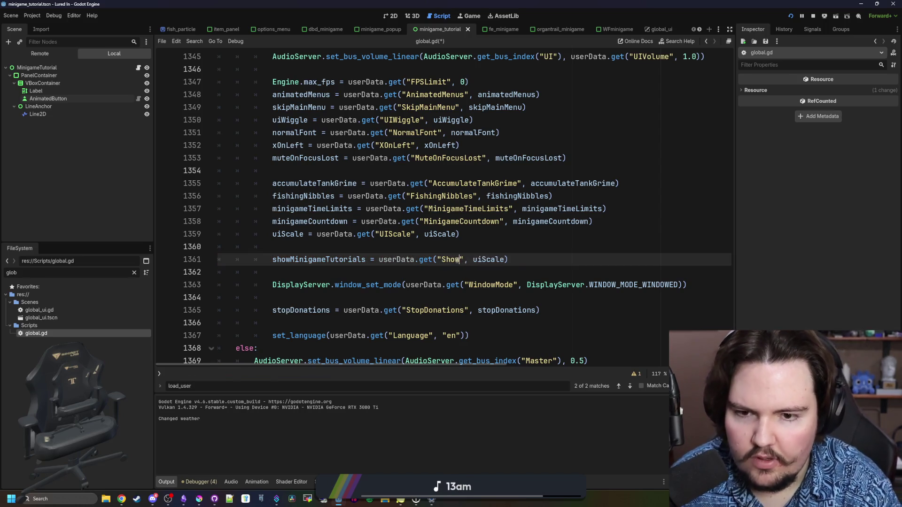
text(Tutorials)
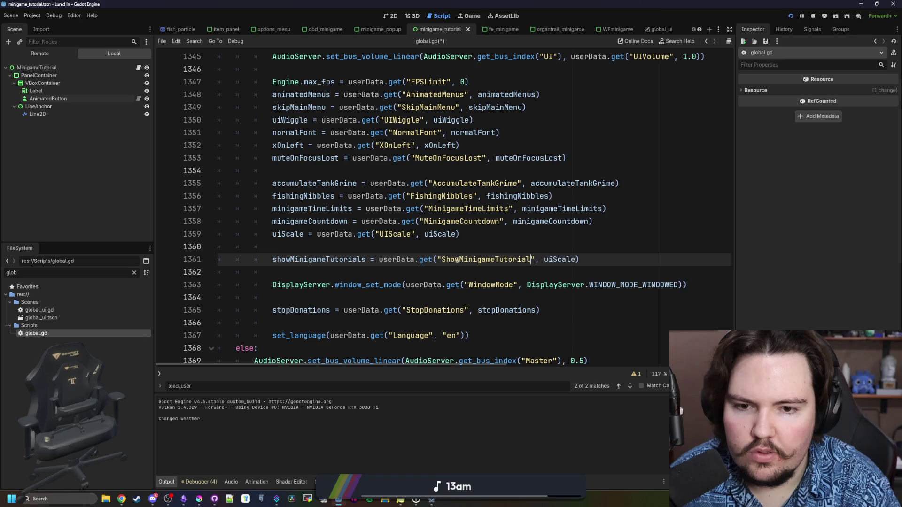
double_click(562, 259)
click(348, 260)
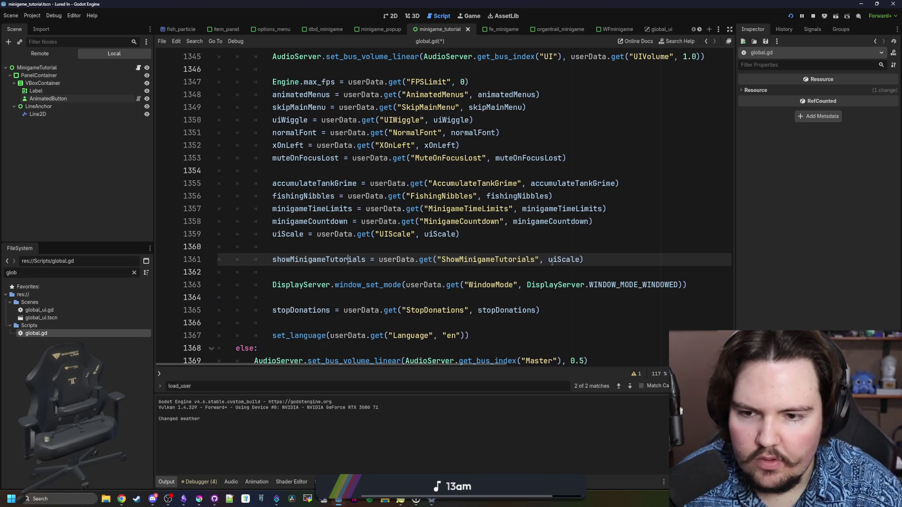
double_click(326, 259)
key(ctrl+c)
double_click(564, 259)
key(ctrl+v)
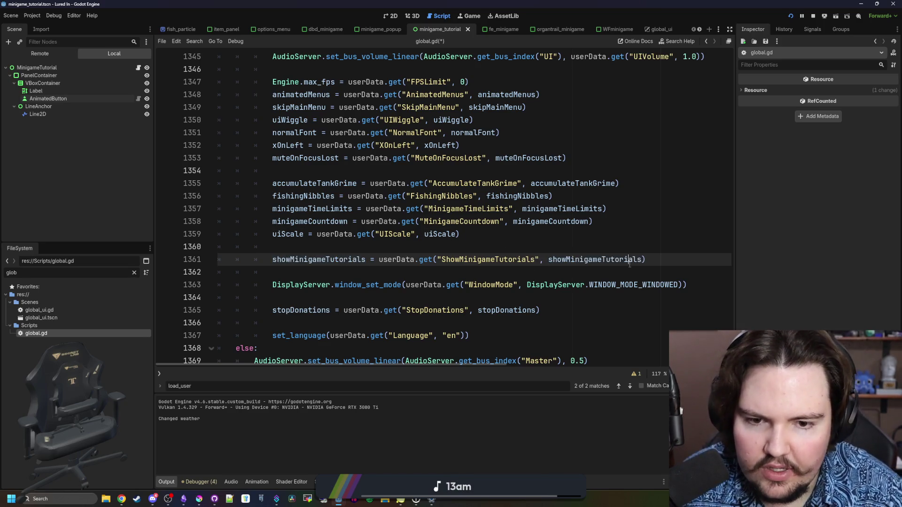
key(Return)
text(c)
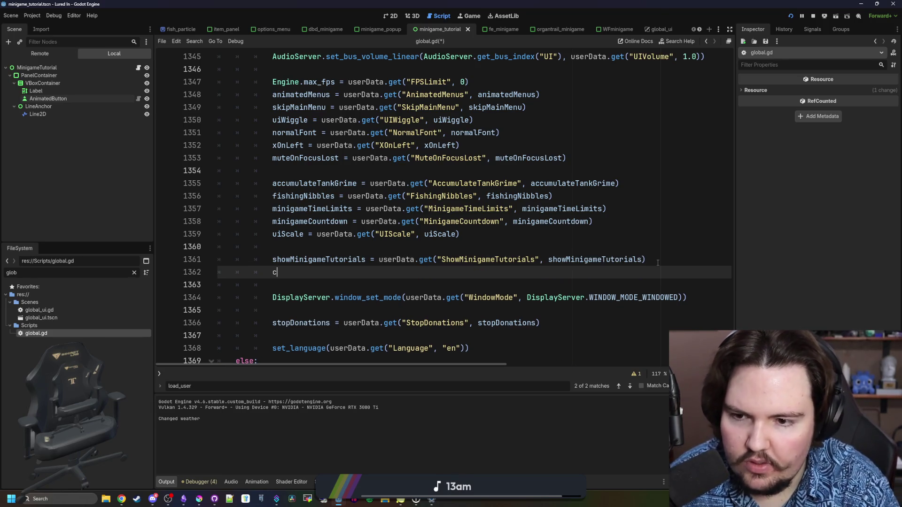
- On line 1362, type completedMinigameTutorials and paste in the userData.get expression from line 1361
text(omplety)
key(BackSpace)
key(BackSpace)
key(BackSpace)
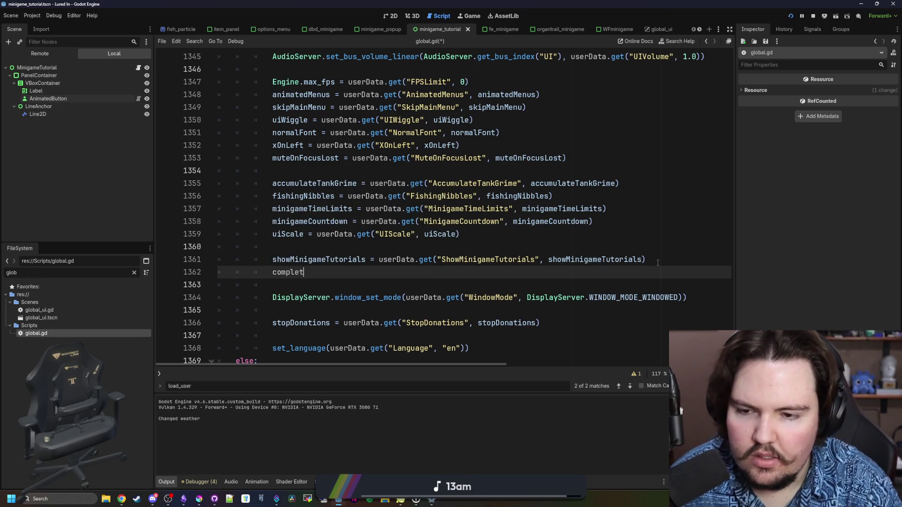
text(edAscensio)
key(BackSpace)
key(BackSpace)
key(BackSpace)
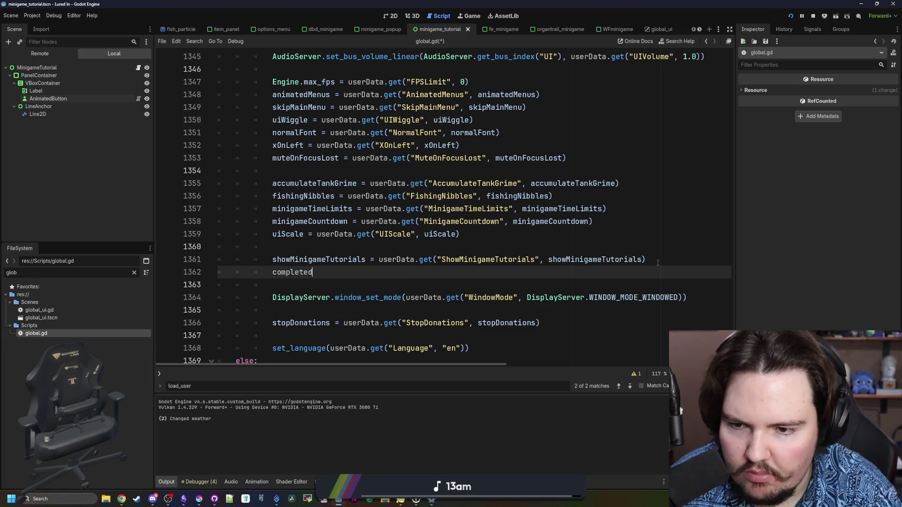
text(in)
key(Return)
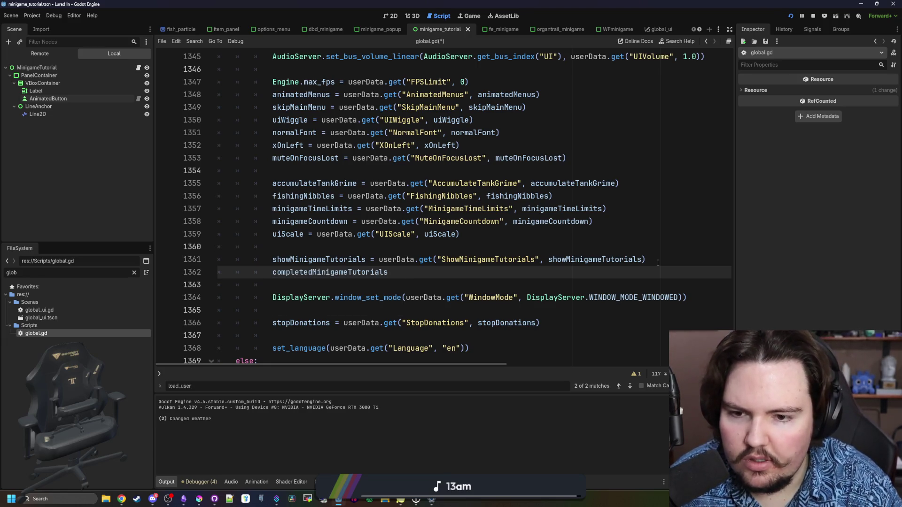
drag(657, 262, 378, 261)
click(407, 272)
key(ctrl+v)
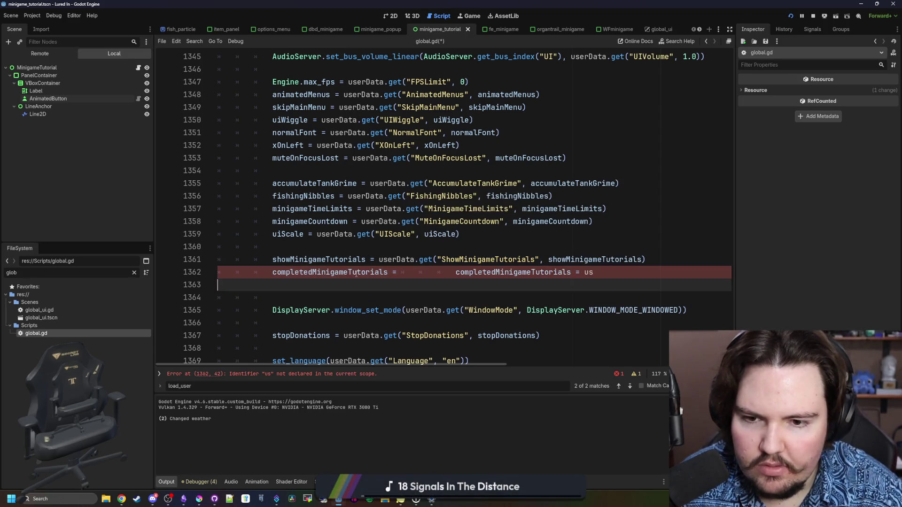
key(ctrl+z)
click(680, 265)
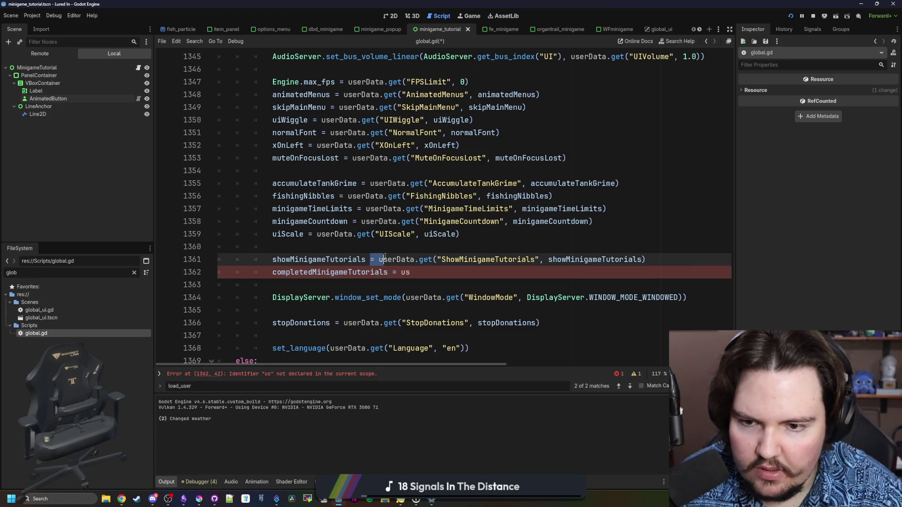
drag(646, 260, 379, 260)
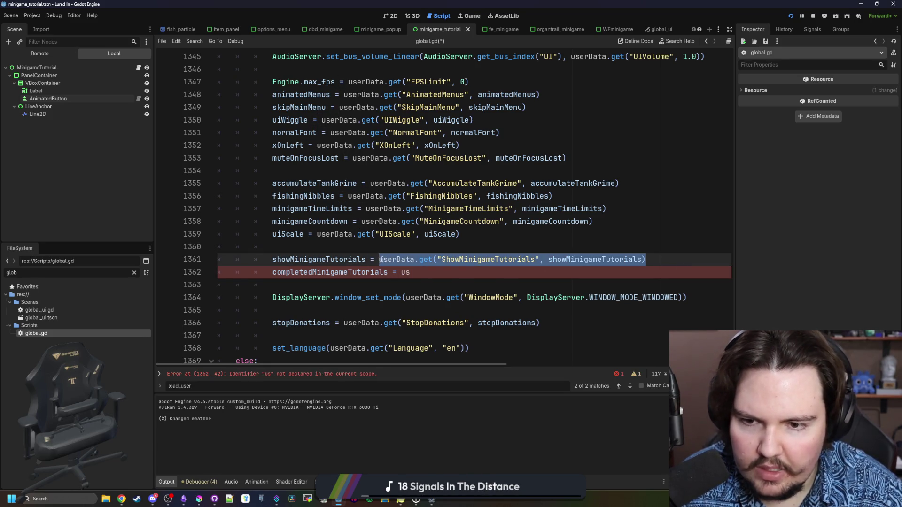
key(ctrl+c)
click(417, 272)
key(BackSpace)
key(BackSpace)
key(ctrl+v)
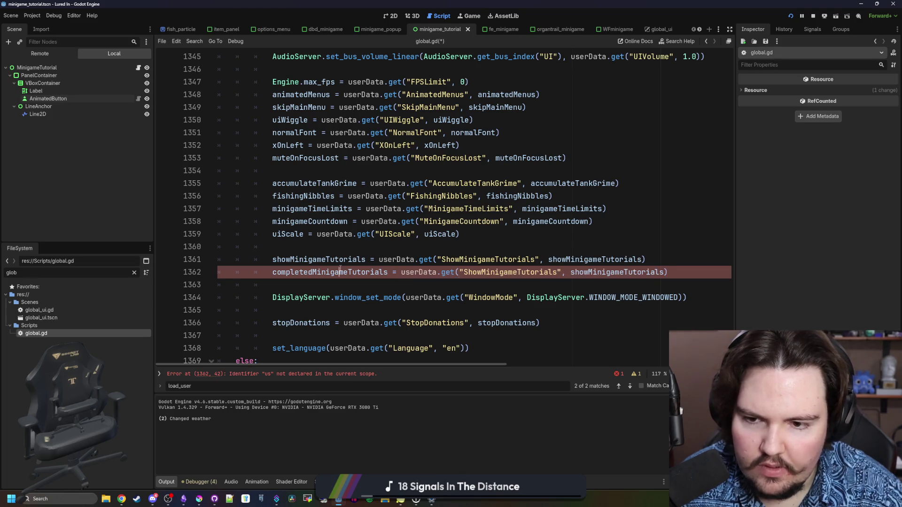
- Change line 1362's key to "CompletedMinigameTutorials" and its default to completedMinigameTutorials
double_click(351, 272)
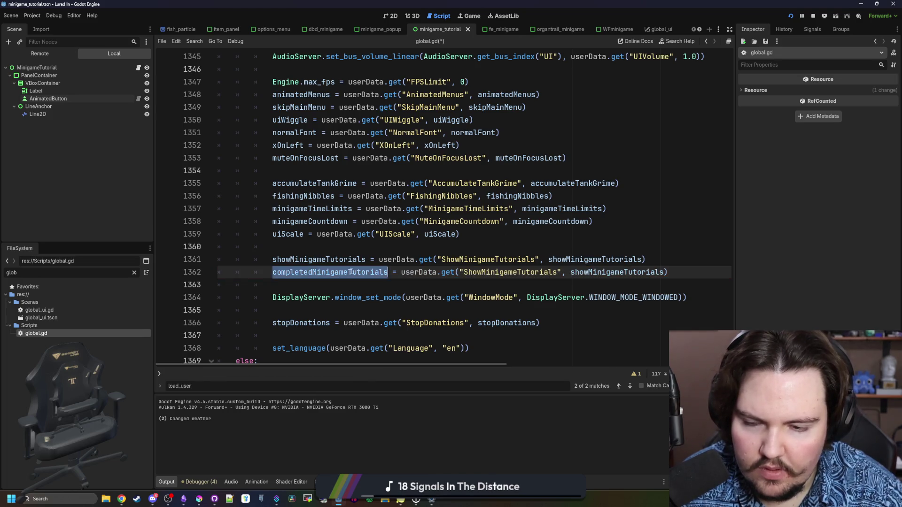
double_click(606, 273)
key(ctrl+c)
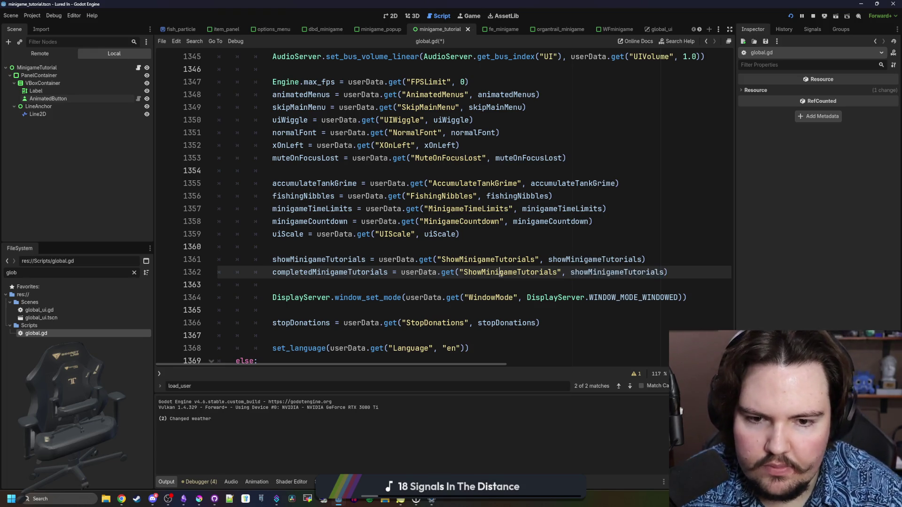
double_click(502, 273)
key(ctrl+v)
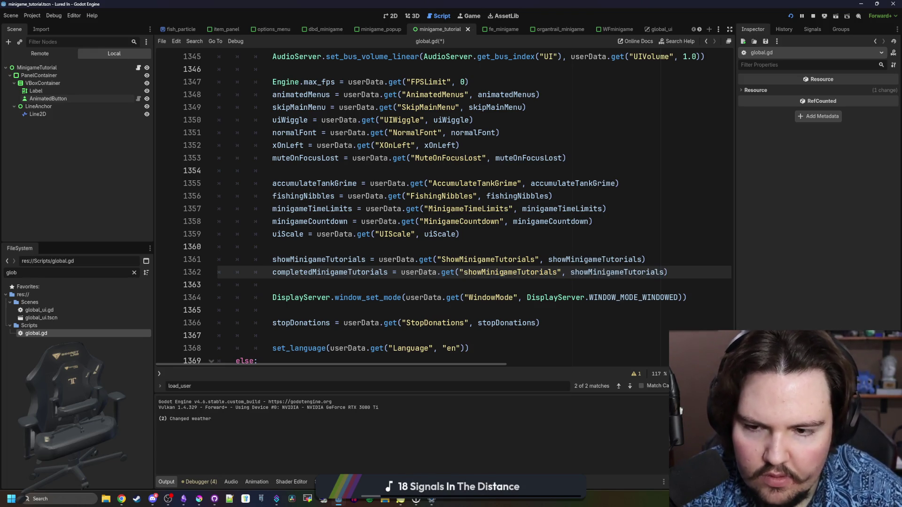
key(BackSpace)
key(BackSpace)
key(BackSpace)
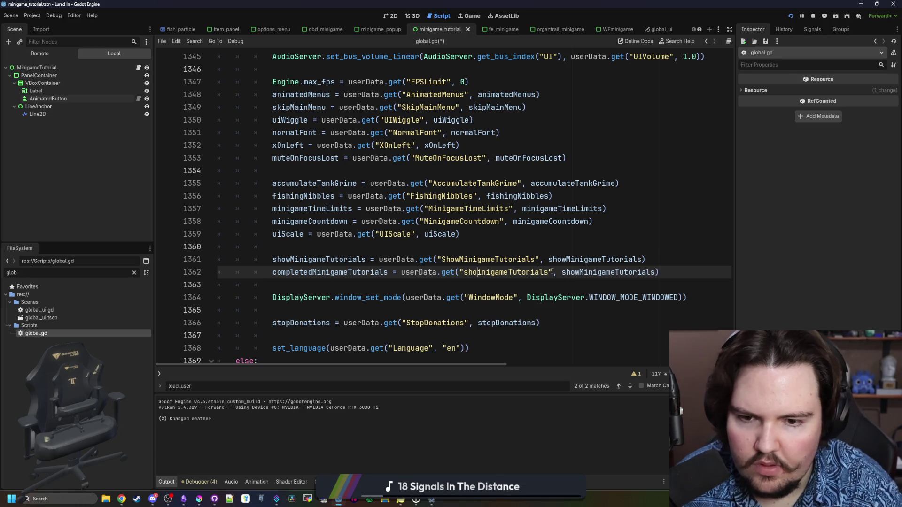
key(Delete)
text(Completed)
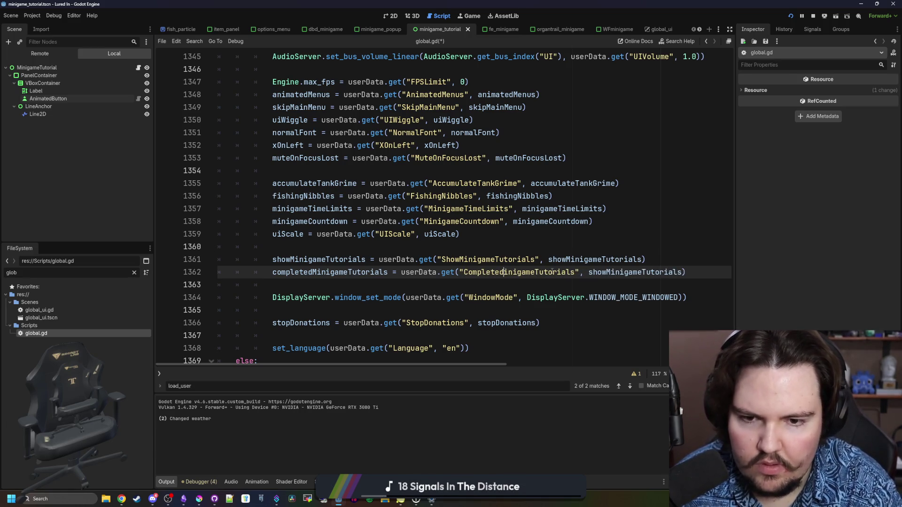
text(M)
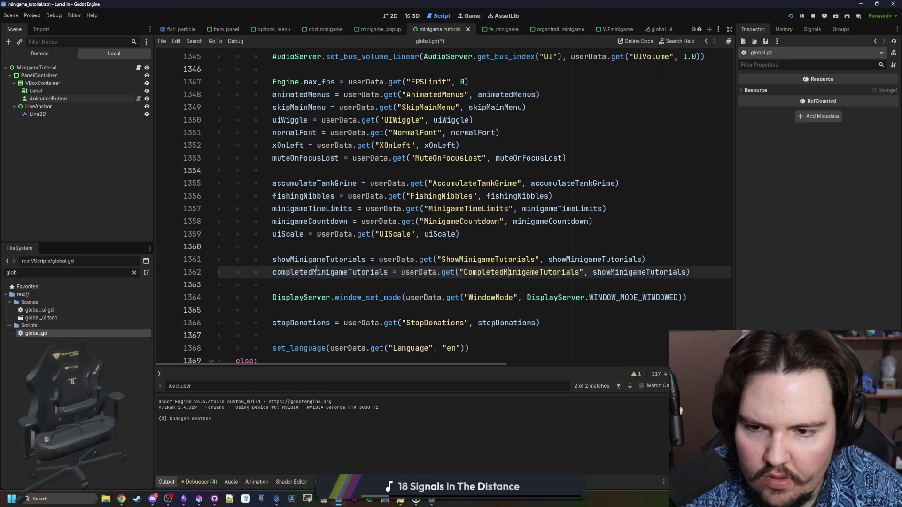
double_click(316, 272)
double_click(666, 272)
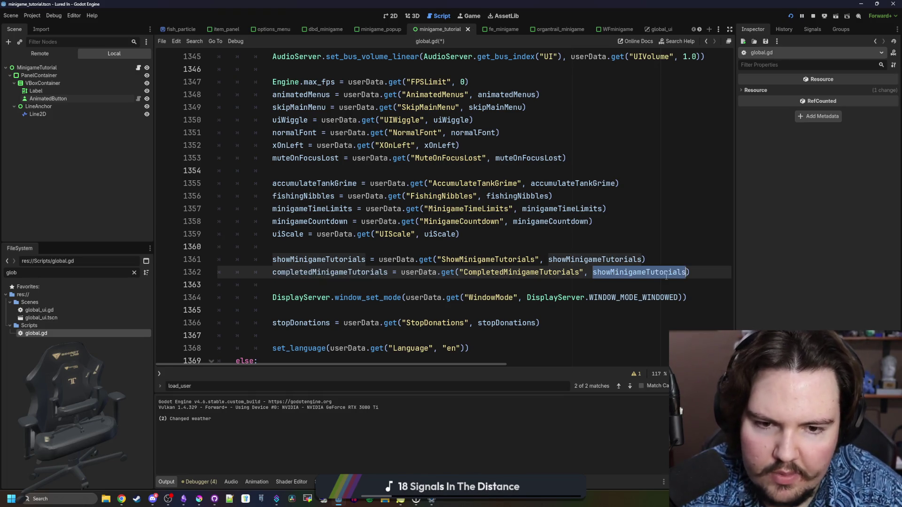
key(ctrl+v)
- Save the global.gd script
click(552, 230)
key(ctrl+s)
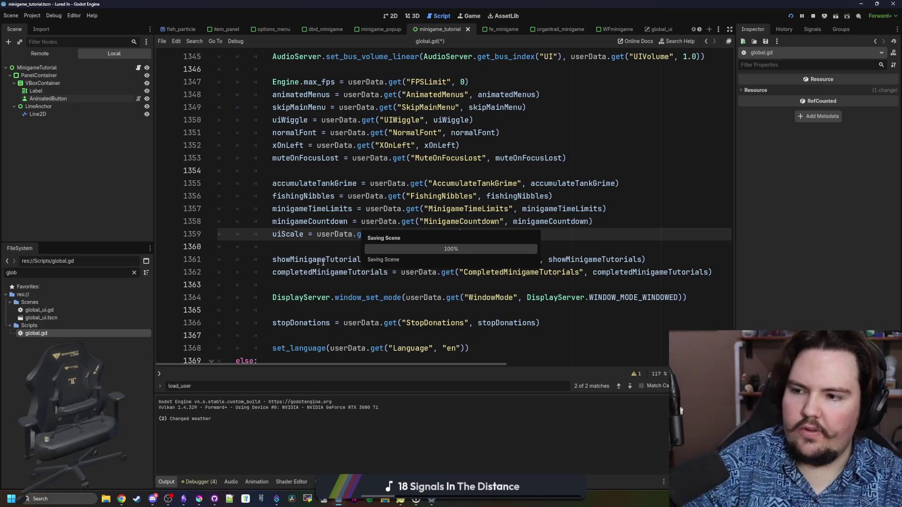
click(333, 252)
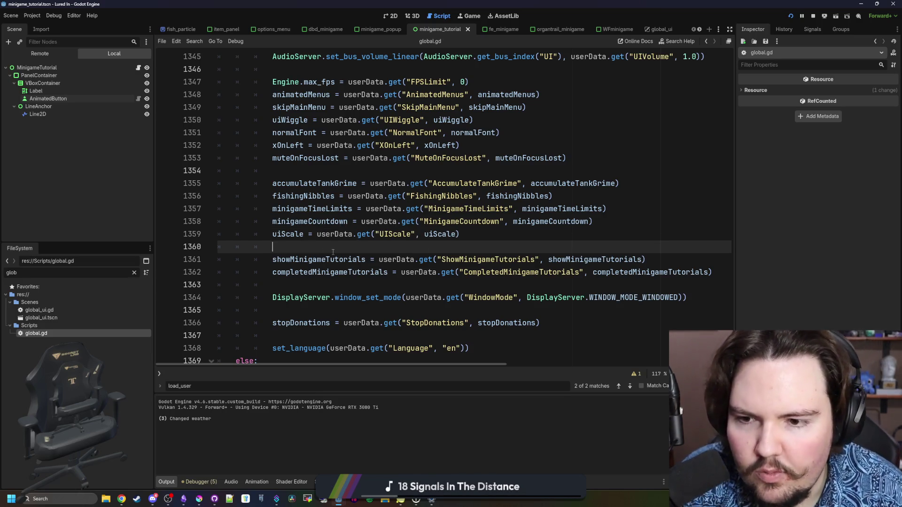
key(ctrl+s)
key(ctrl+s)
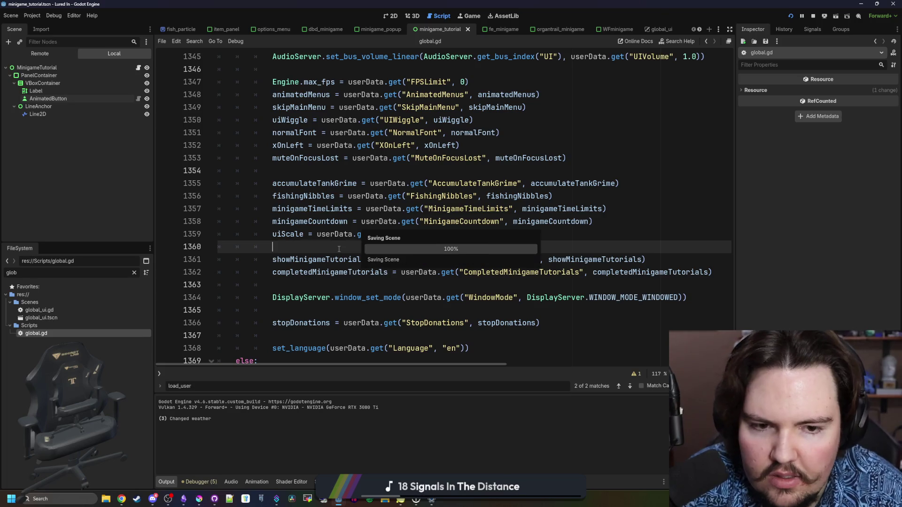
- Filter files by 'options', open options_menu.tscn in the 2D view, and select the XOnLeft node
click(134, 273)
text(options)
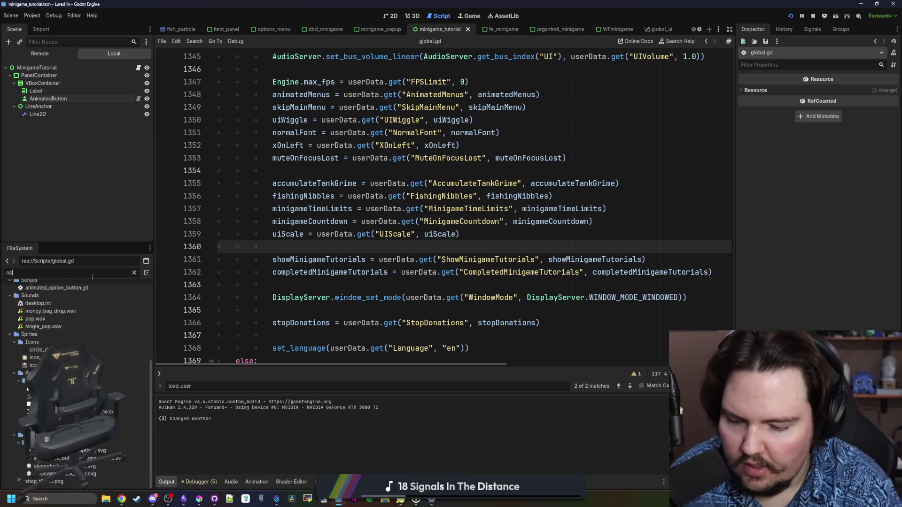
double_click(64, 319)
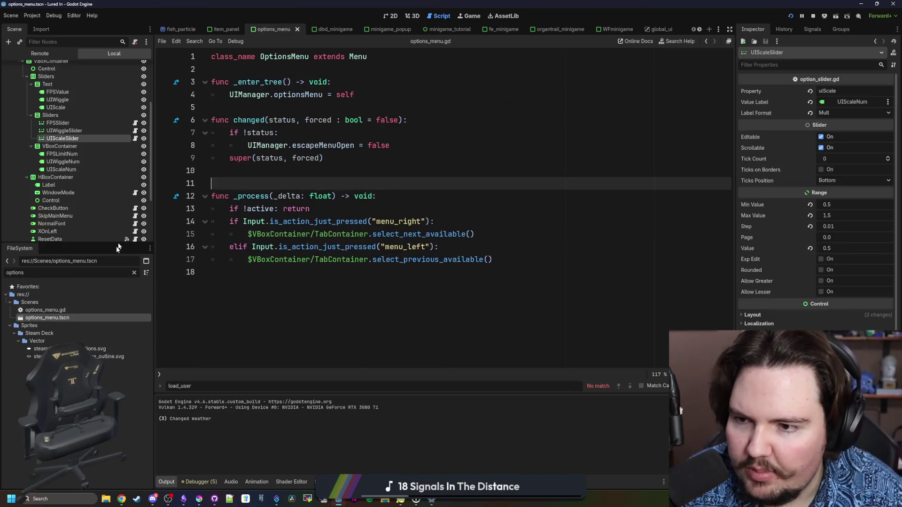
click(399, 15)
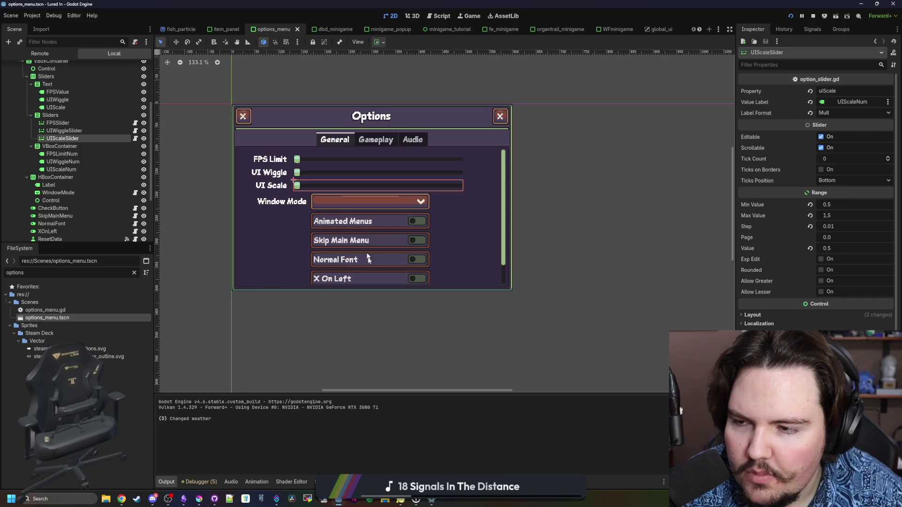
scroll(368, 259, up, 2)
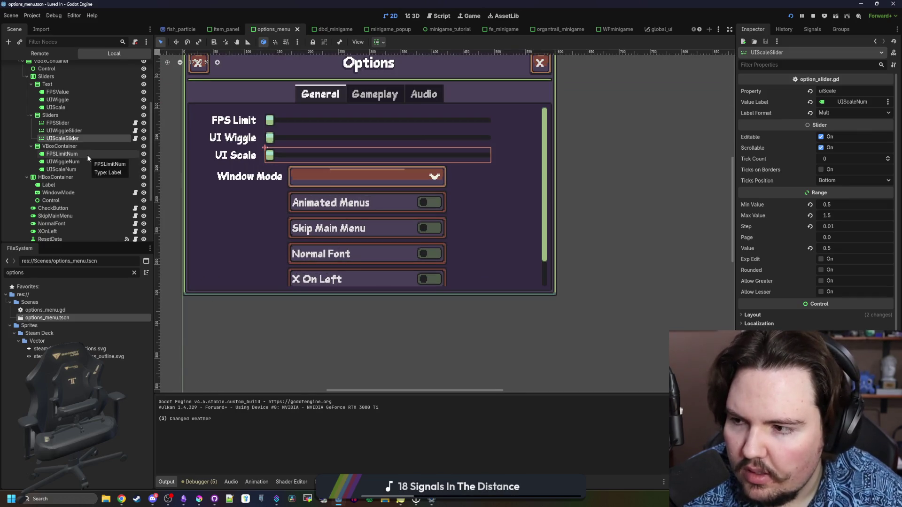
scroll(87, 169, down, 3)
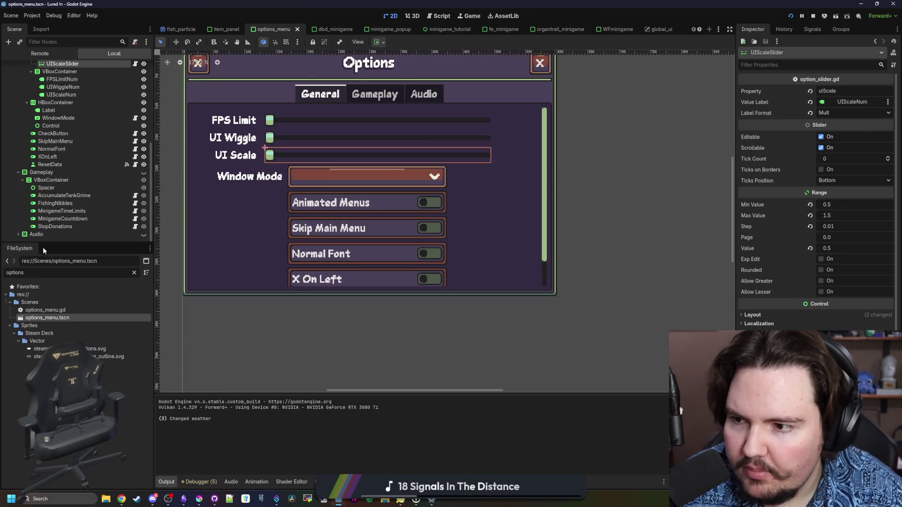
scroll(85, 148, up, 3)
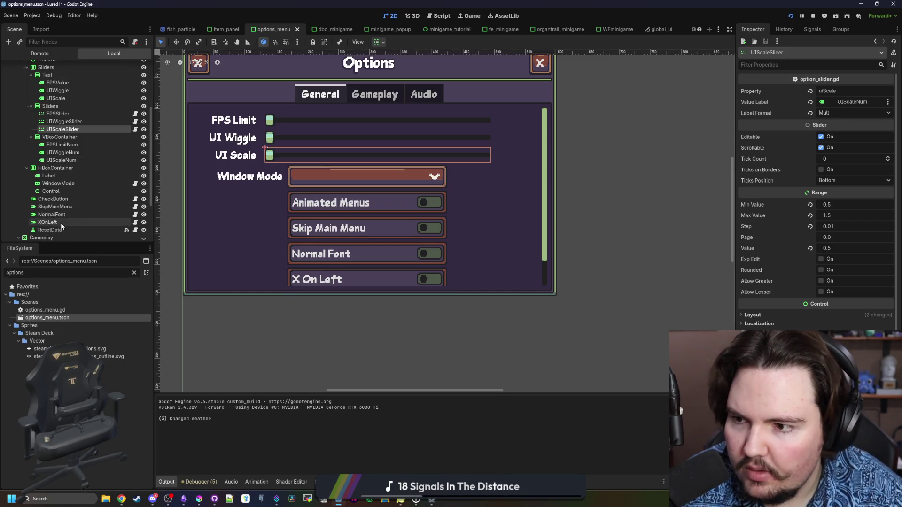
click(61, 222)
scroll(64, 225, down, 1)
- Duplicate the ResetData node, move the copy above it, and rename it ResetMinigameTutorials
right_click(69, 206)
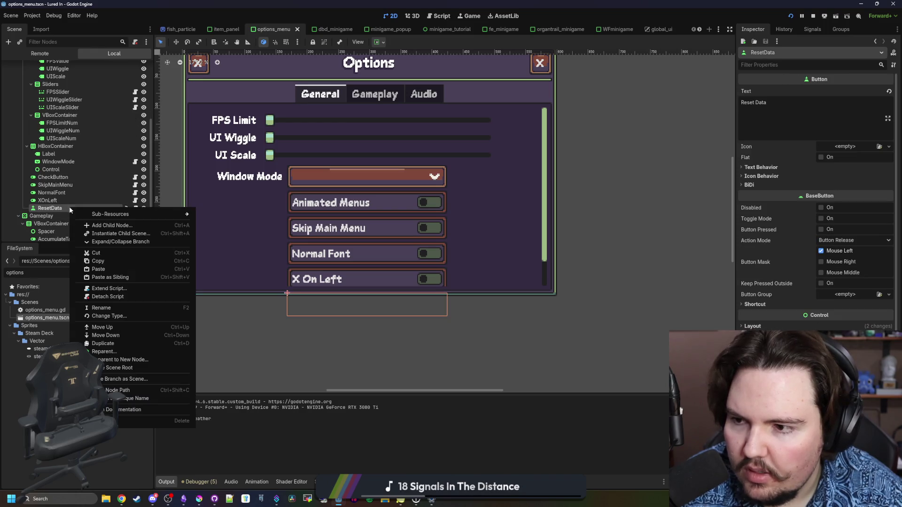
click(103, 347)
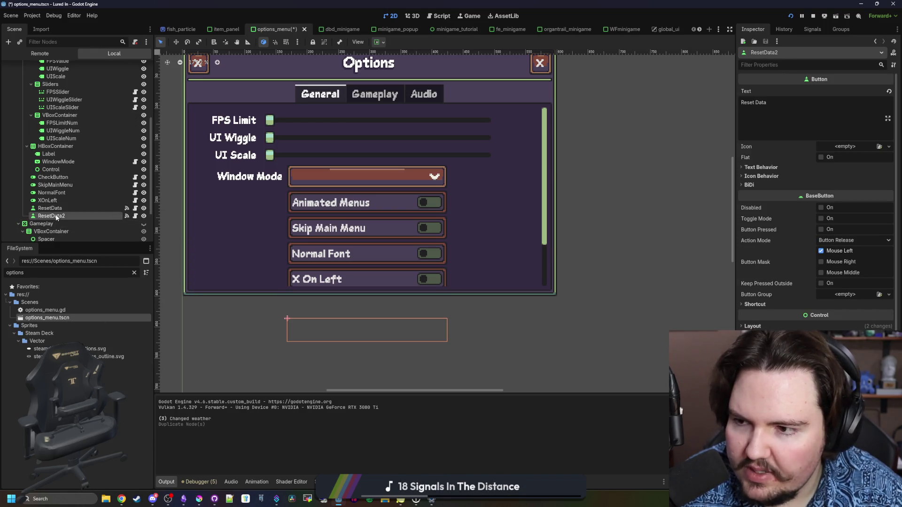
drag(57, 216, 69, 208)
key(F2)
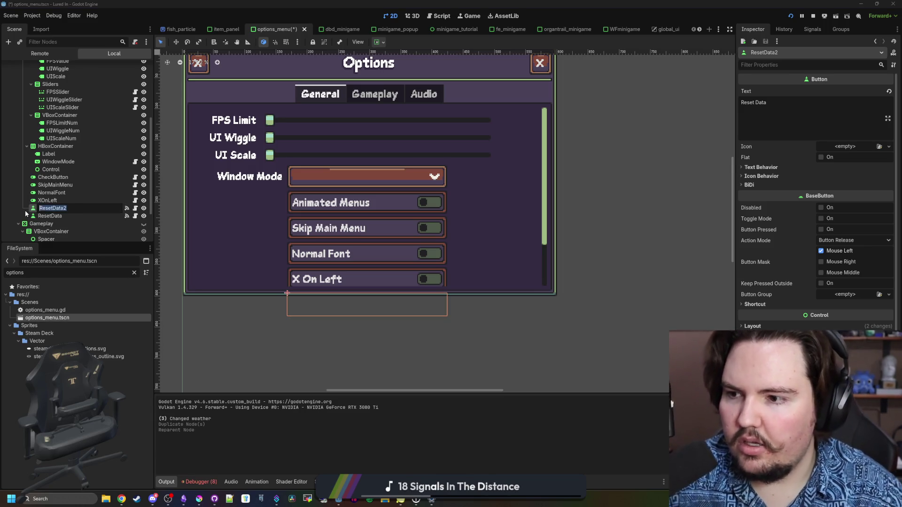
text(Res)
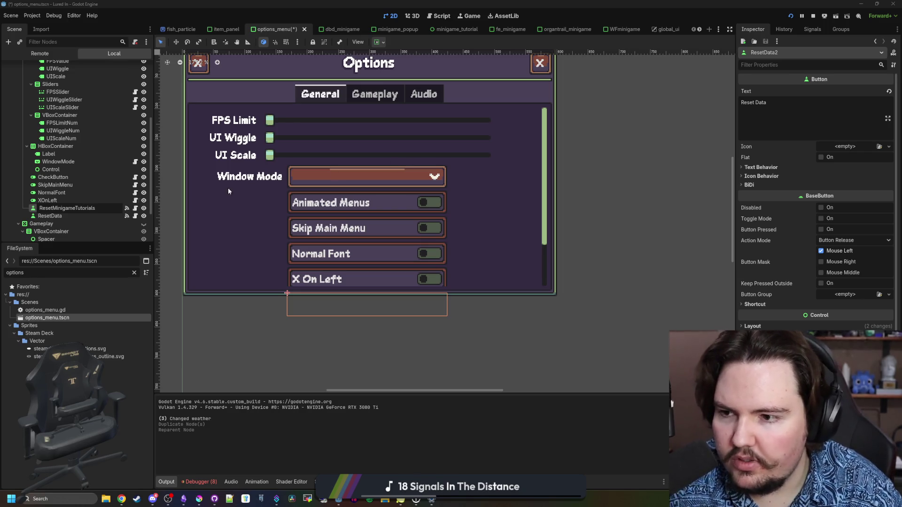
key(Return)
- Set the button text to "Reset Minigame Tutorials" and its tooltip to "Restarts all of your minigame tutorials"
double_click(761, 103)
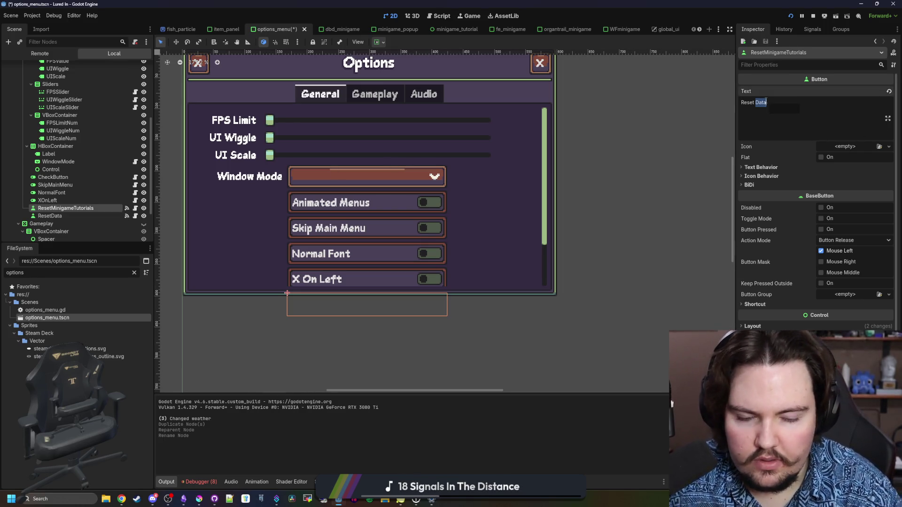
text(Minigame Tutorials)
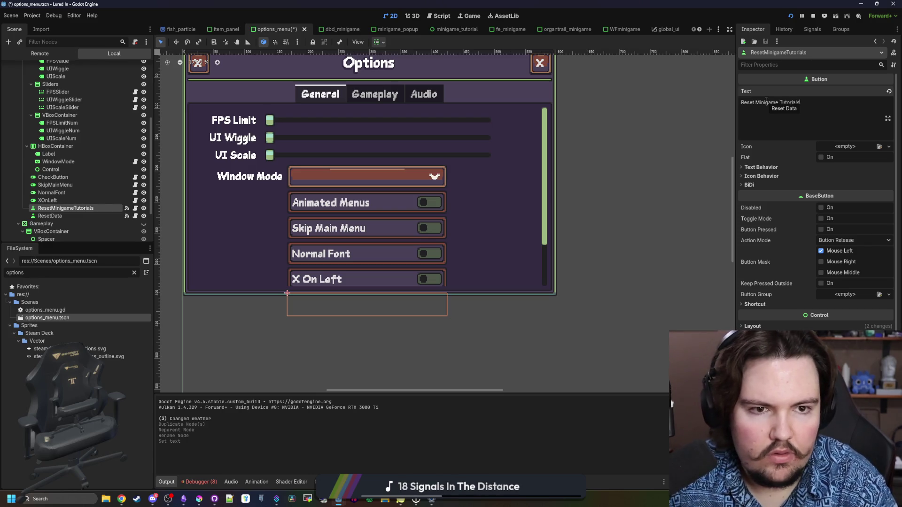
scroll(775, 329, down, 2)
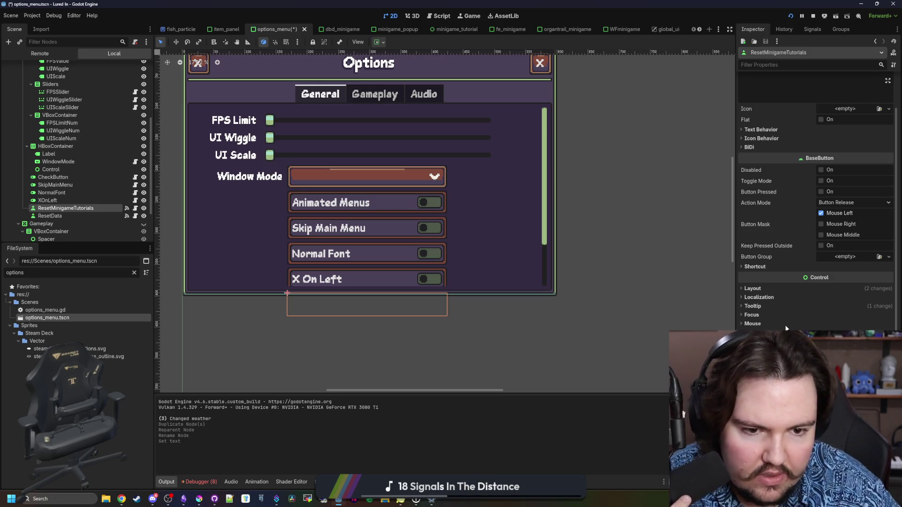
click(753, 306)
key(ctrl+a)
key(BackSpace)
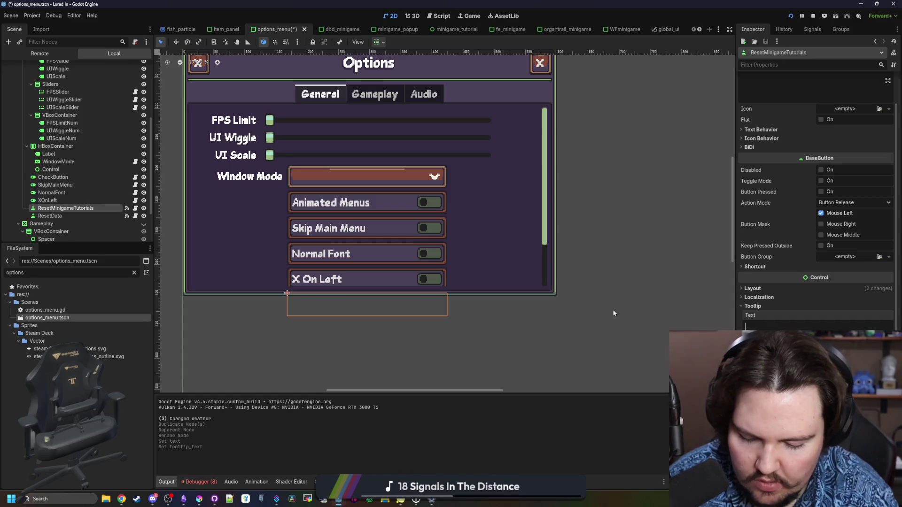
text(Restarts all of your minigame t)
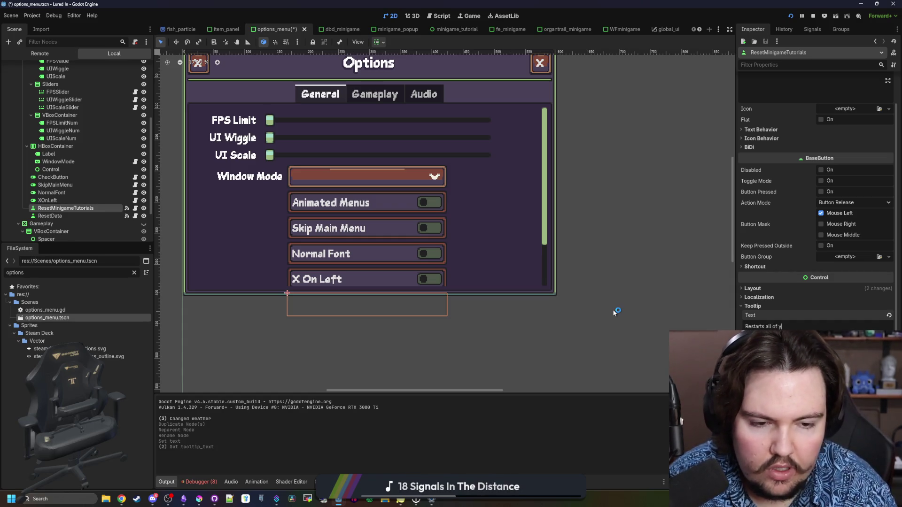
text(utorials)
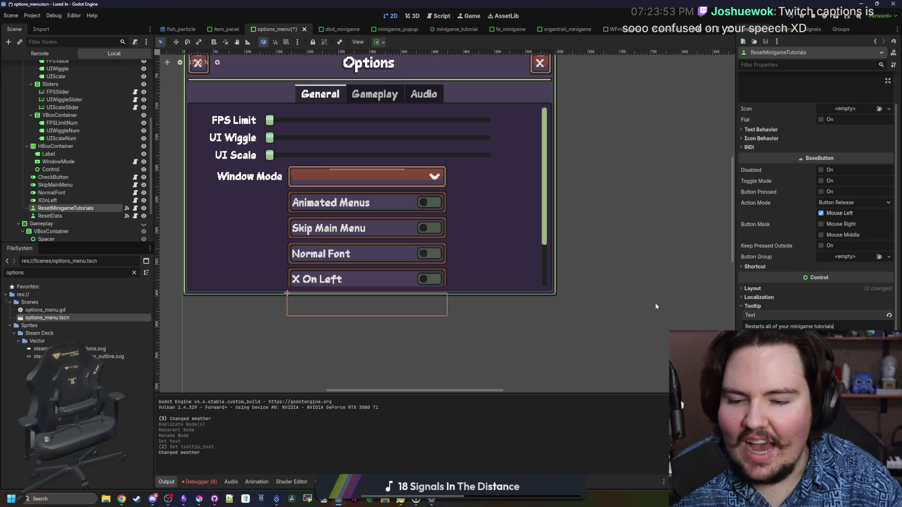
scroll(814, 255, up, 2)
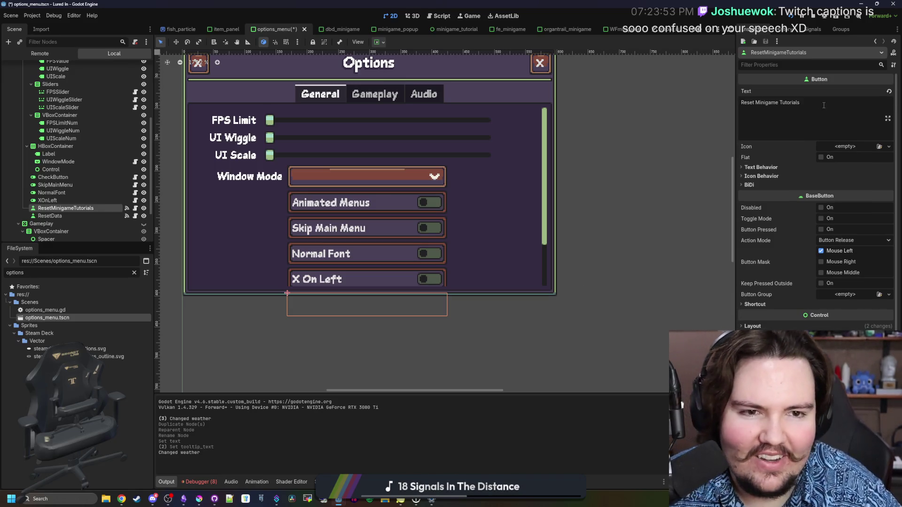
triple_click(760, 107)
click(760, 109)
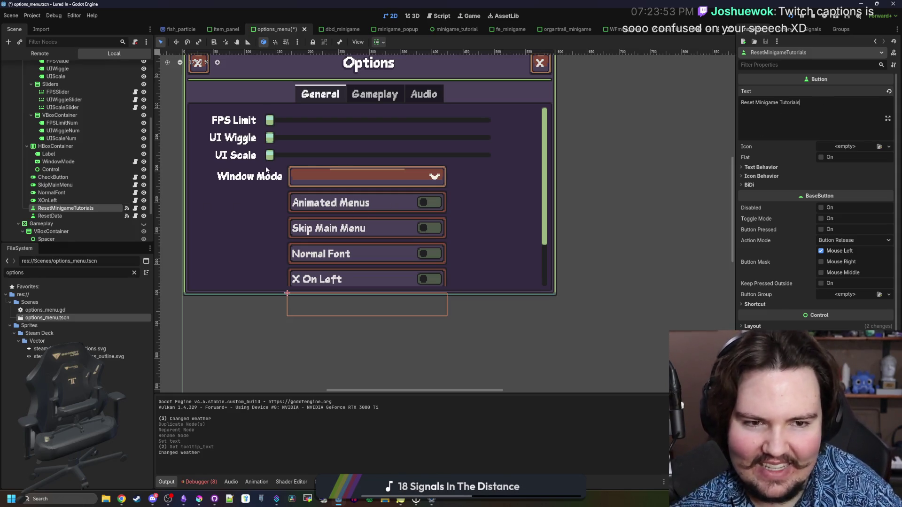
click(812, 29)
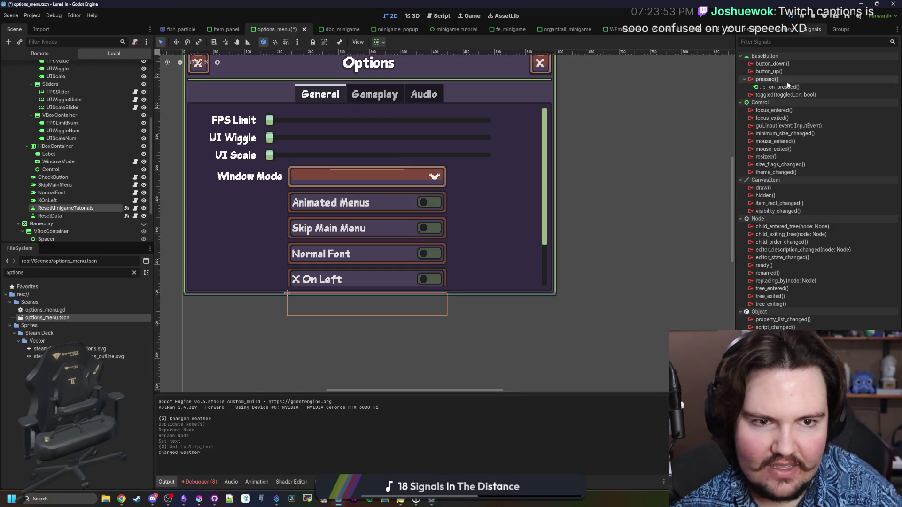
- Disconnect the old _on_pressed handler and connect pressed to a new OptionsMenu method
right_click(787, 87)
click(805, 109)
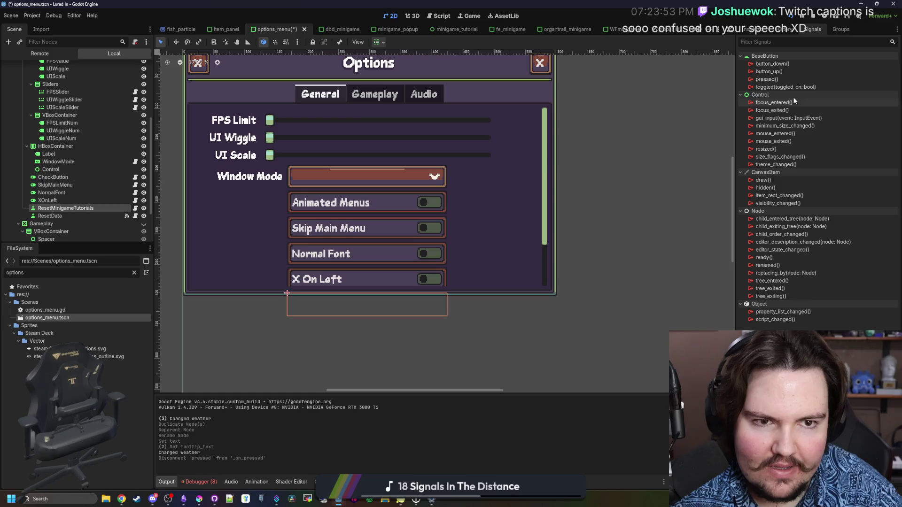
double_click(766, 79)
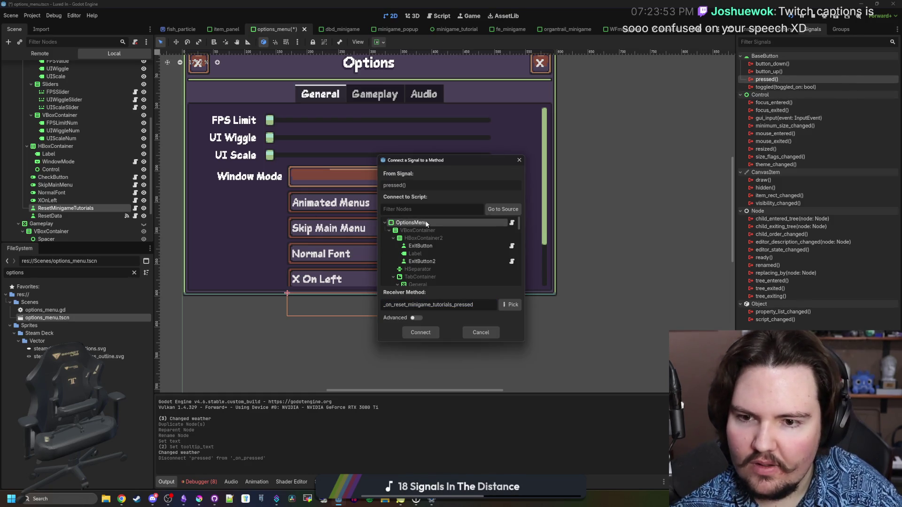
click(420, 333)
- Review the reset_data.gd script, then detach it from the ResetMinigameTutorials button
click(364, 277)
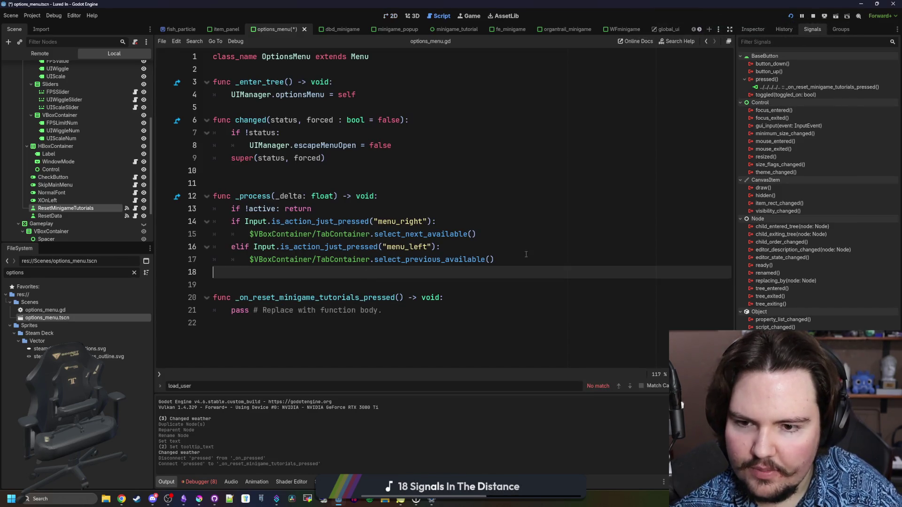
click(517, 259)
click(283, 172)
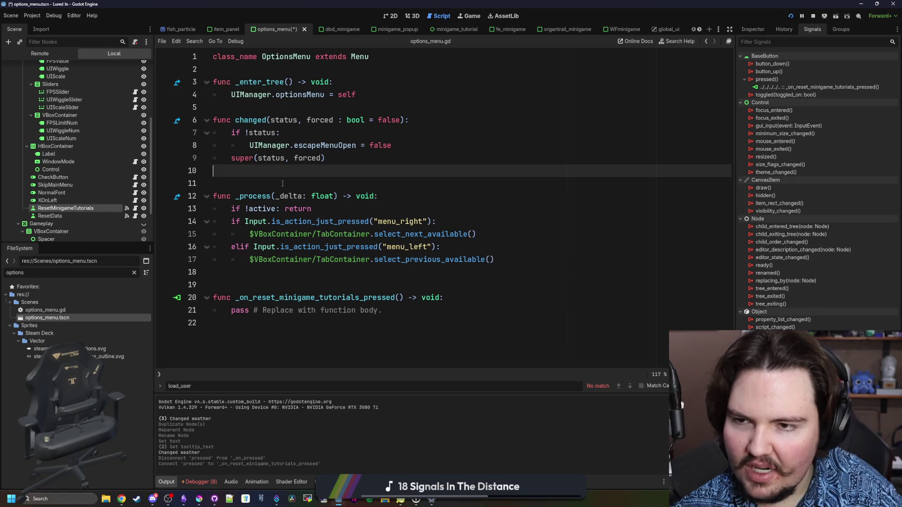
click(134, 213)
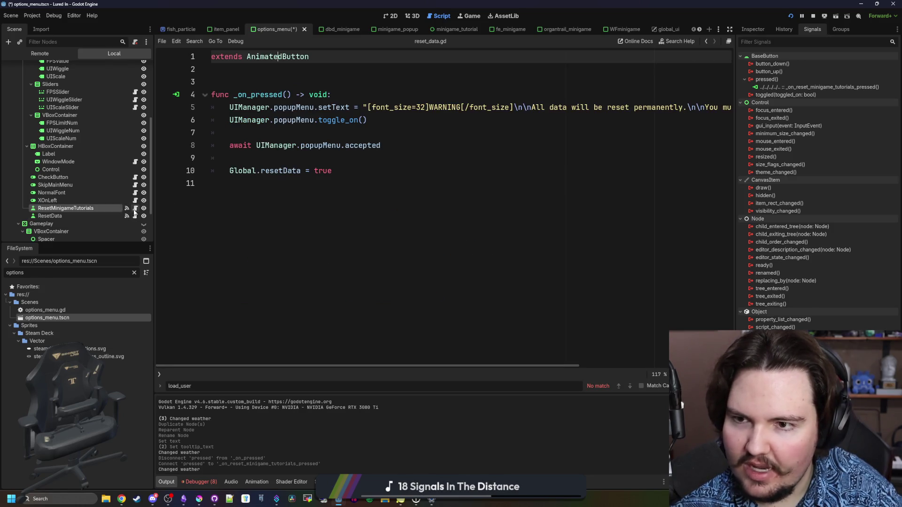
click(353, 164)
click(355, 177)
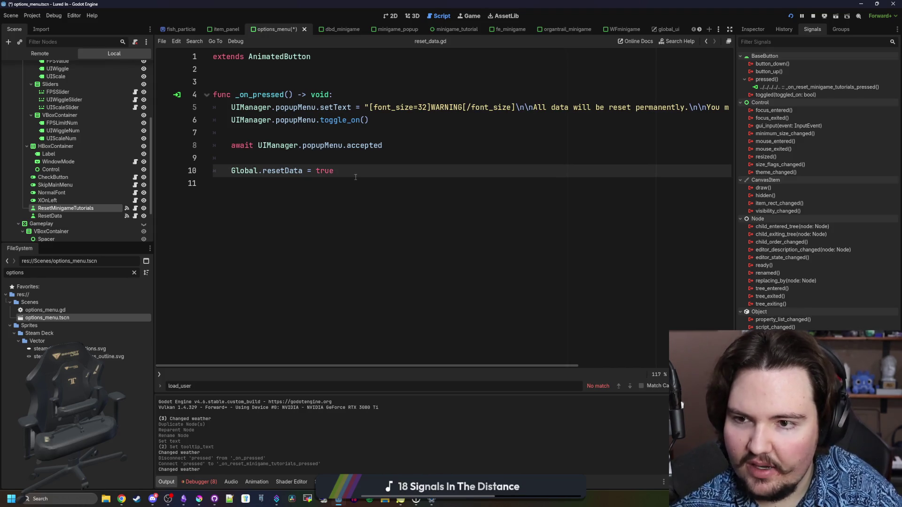
click(318, 160)
click(346, 173)
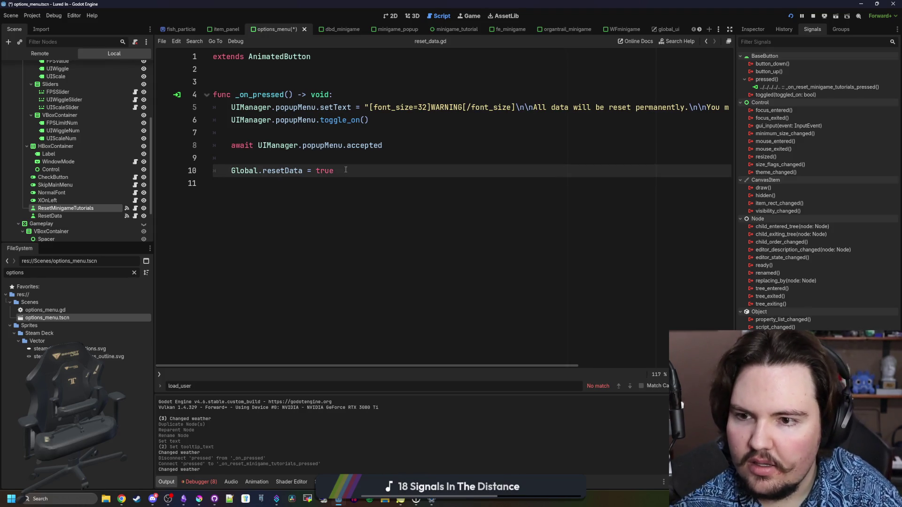
key(Up)
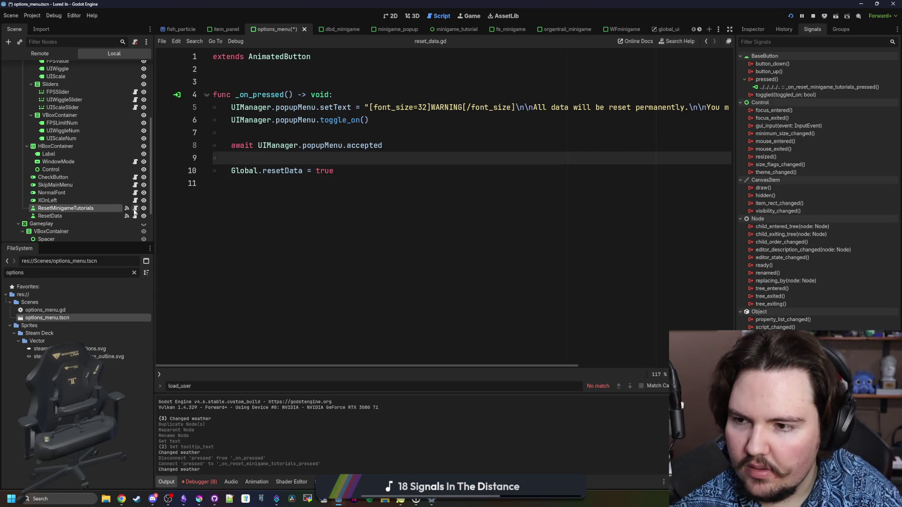
click(136, 44)
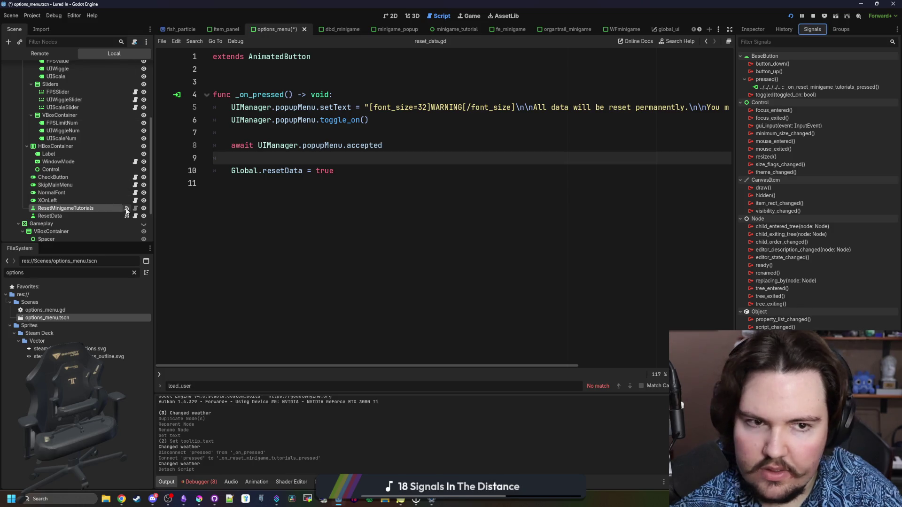
- Replace the new handler's pass with Global.completedMinigameTutorials.clear() and save options_menu.gd
click(839, 87)
double_click(838, 87)
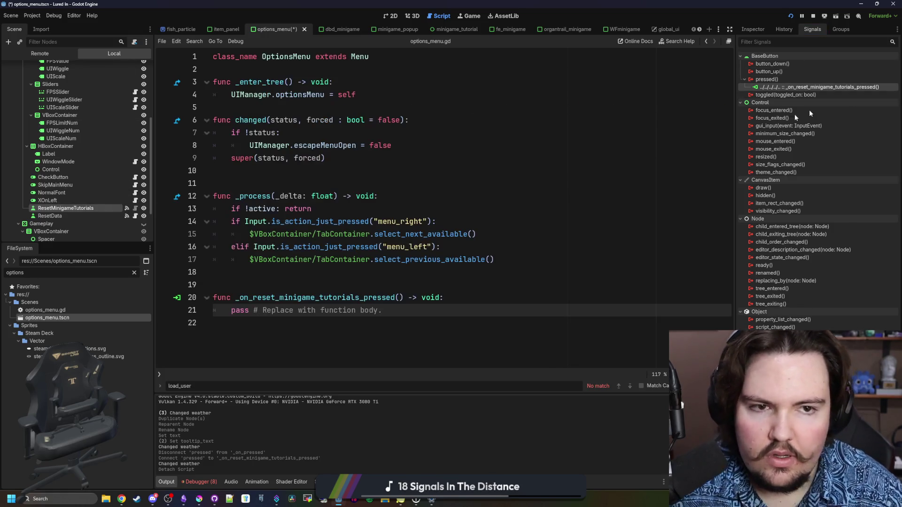
click(314, 323)
drag(383, 310, 231, 310)
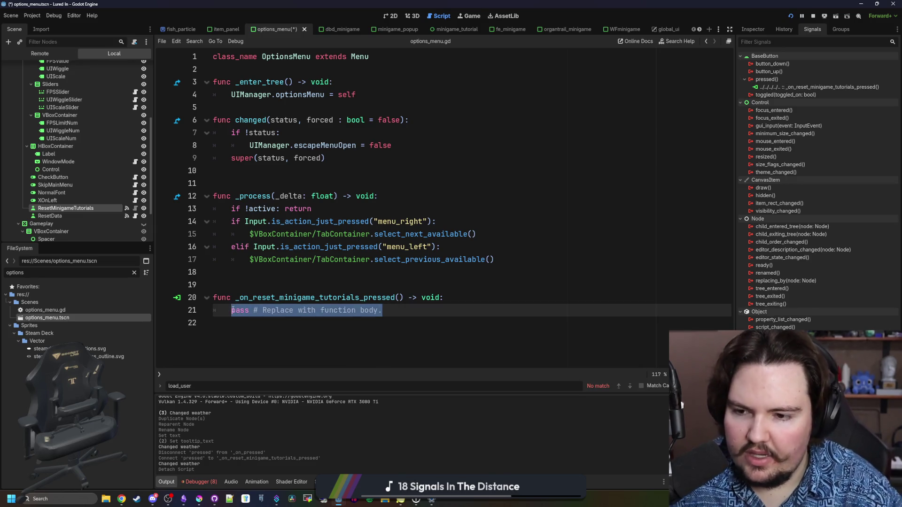
text(Global.minigame)
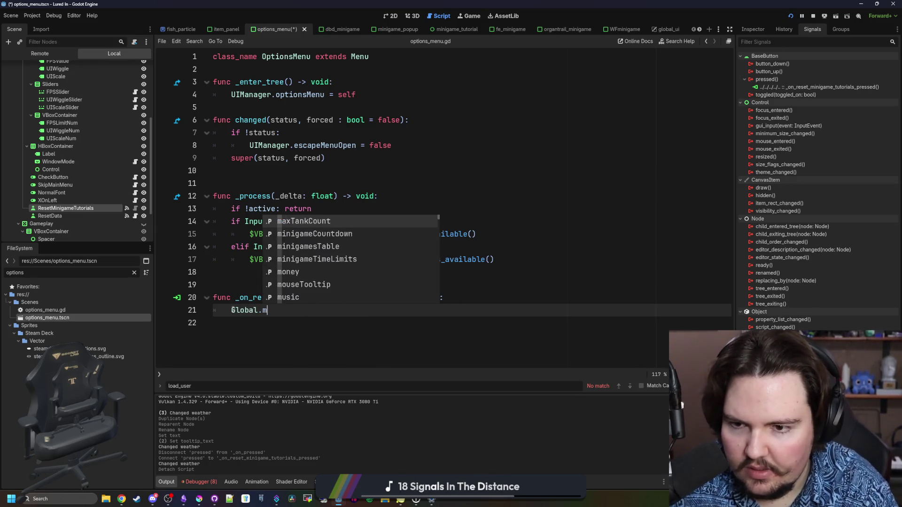
key(Down)
key(Down)
key(Return)
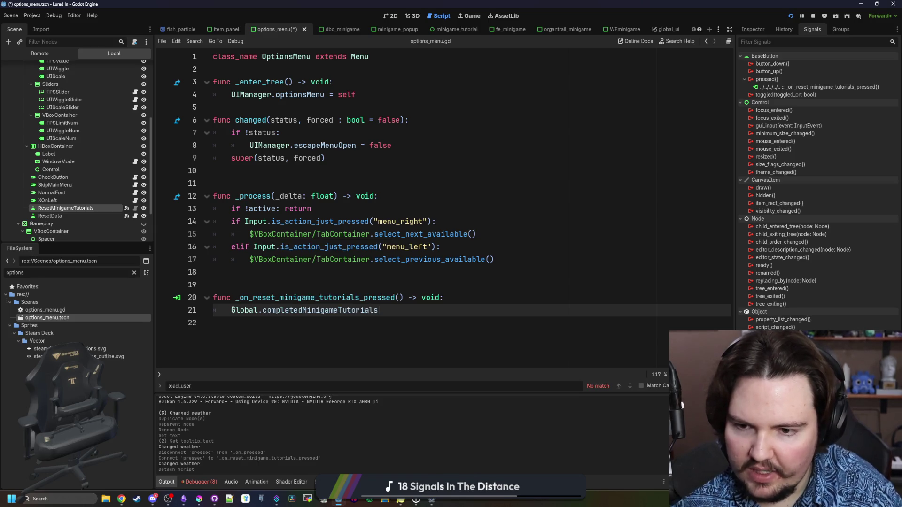
text(.cle)
key(Return)
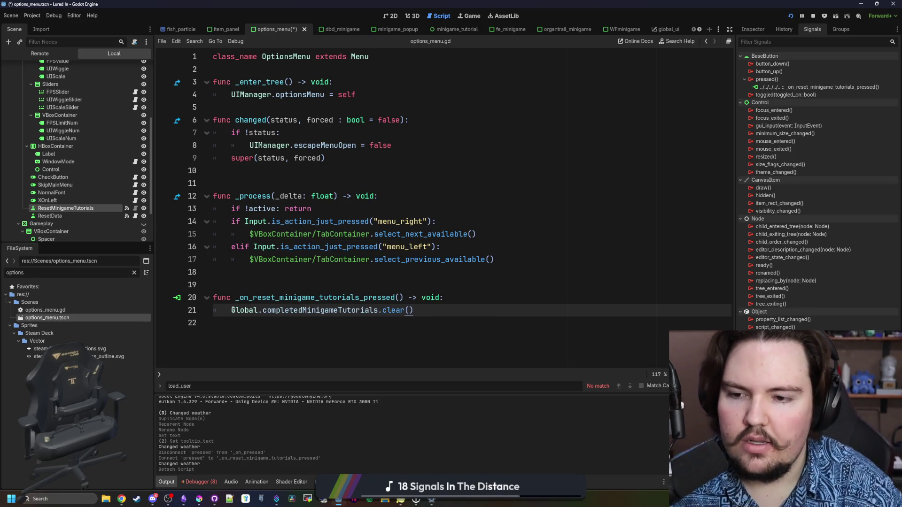
click(237, 283)
key(ctrl+s)
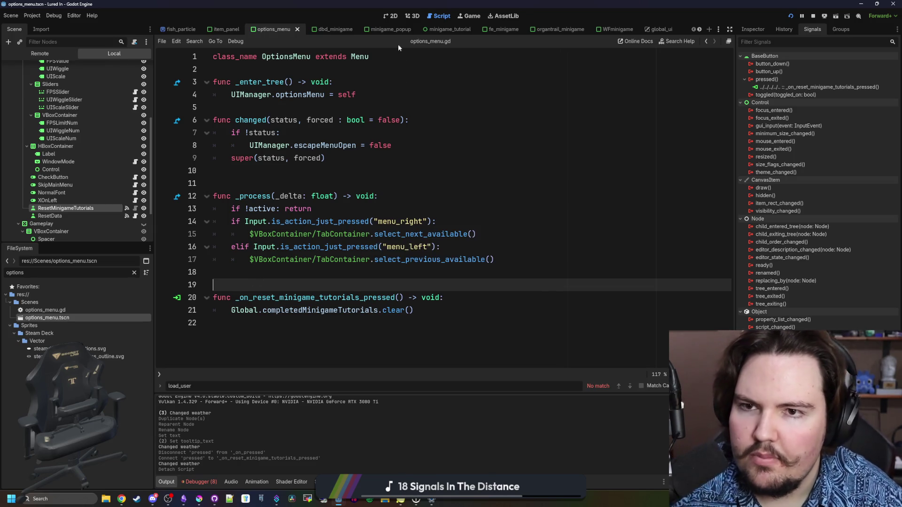
click(384, 15)
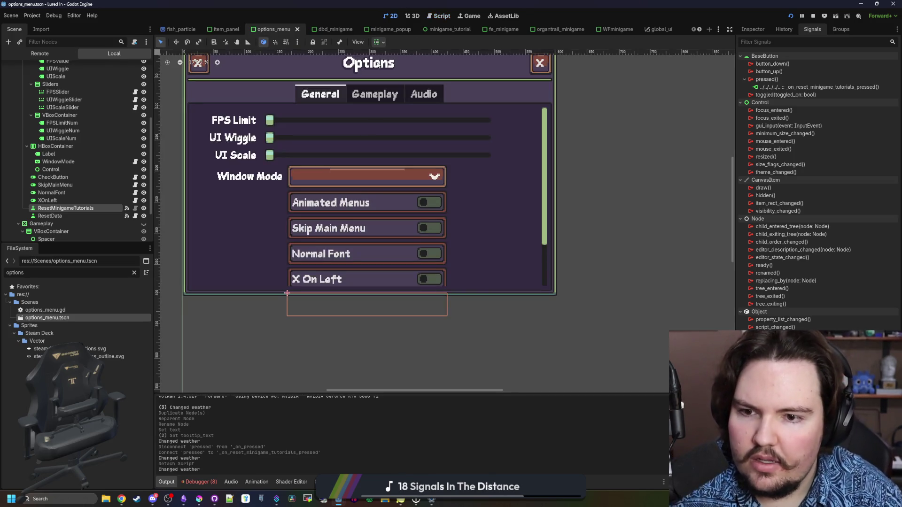
- Duplicate the XOnLeft toggle and rename the copy ShowMinigameTutorials
right_click(63, 201)
click(95, 343)
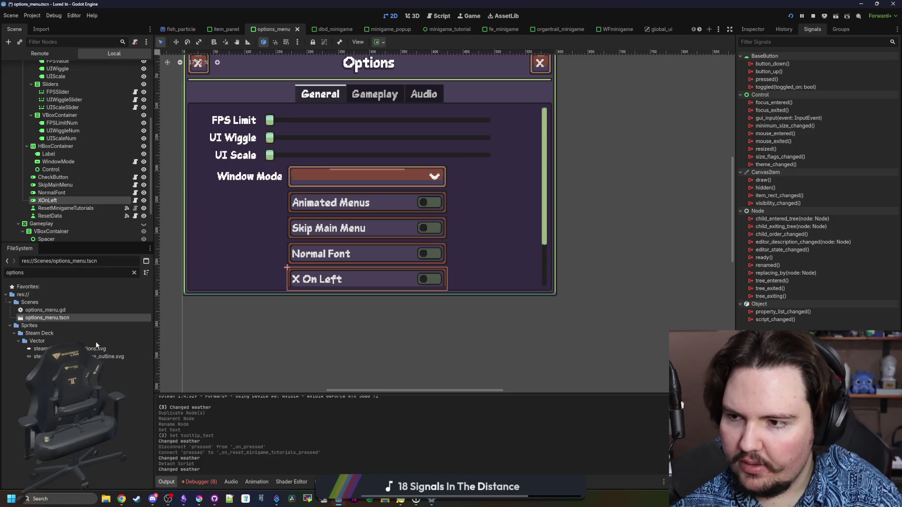
key(F2)
text(ShowMinigameTutorials)
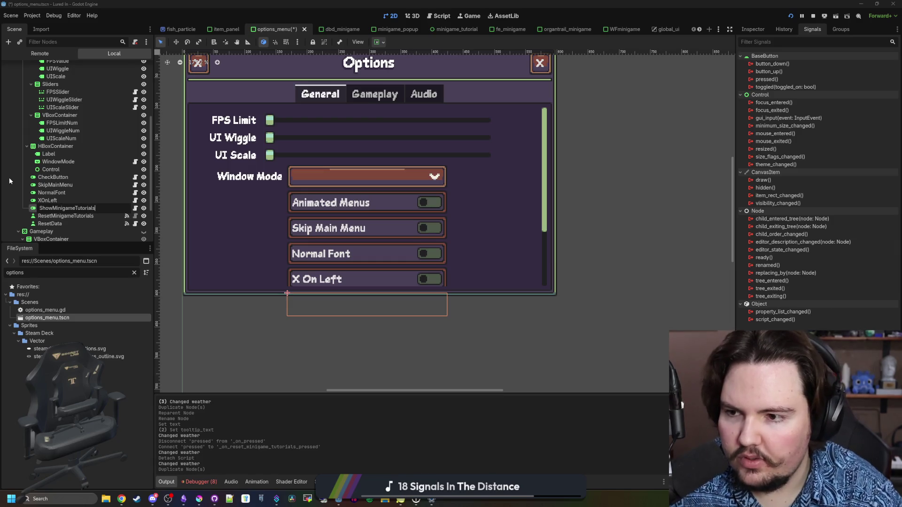
key(Return)
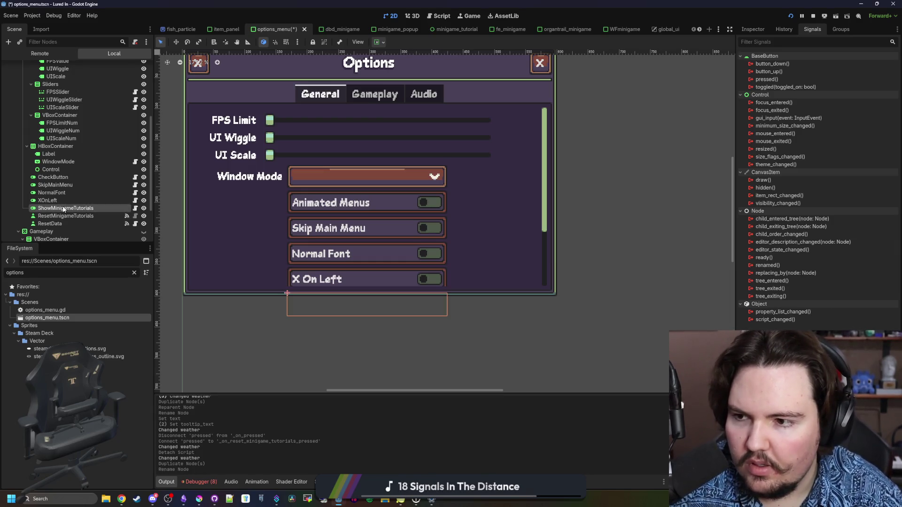
- Set the toggle's Property to showMinigameTutorials and its Text to "Show Minigame Tutorials"
click(753, 29)
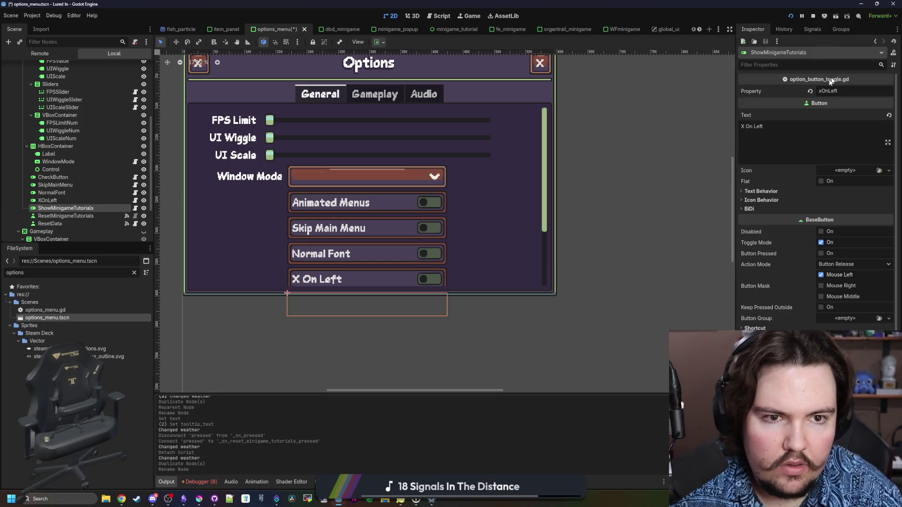
double_click(851, 93)
text(showMinigame)
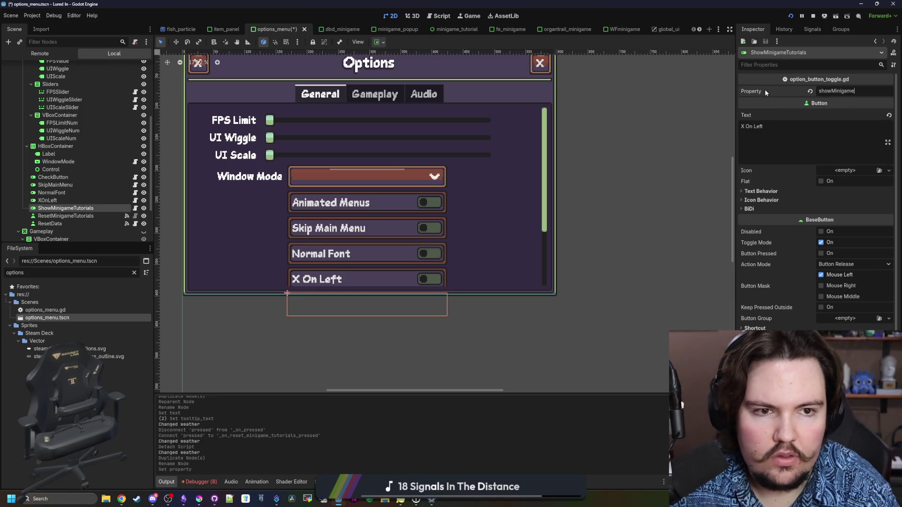
text(Tutorials)
click(785, 128)
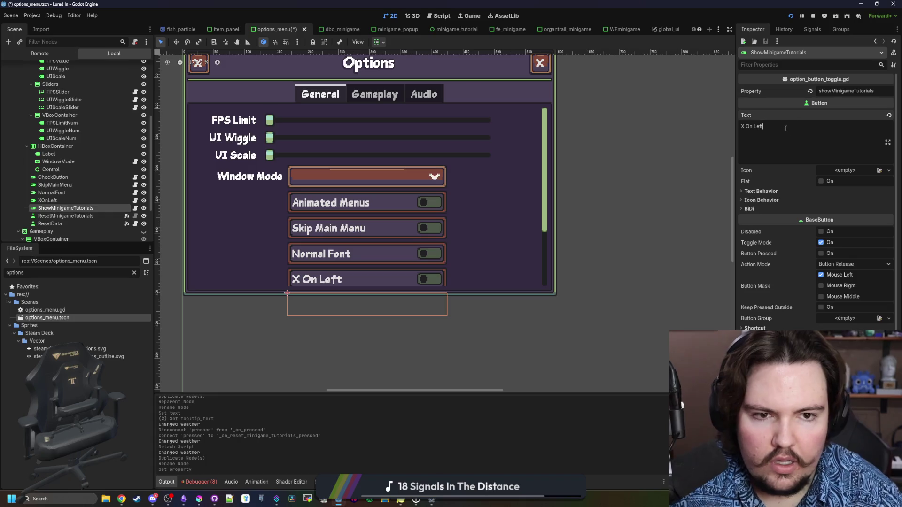
key(ctrl+a)
text(Show Minigame T)
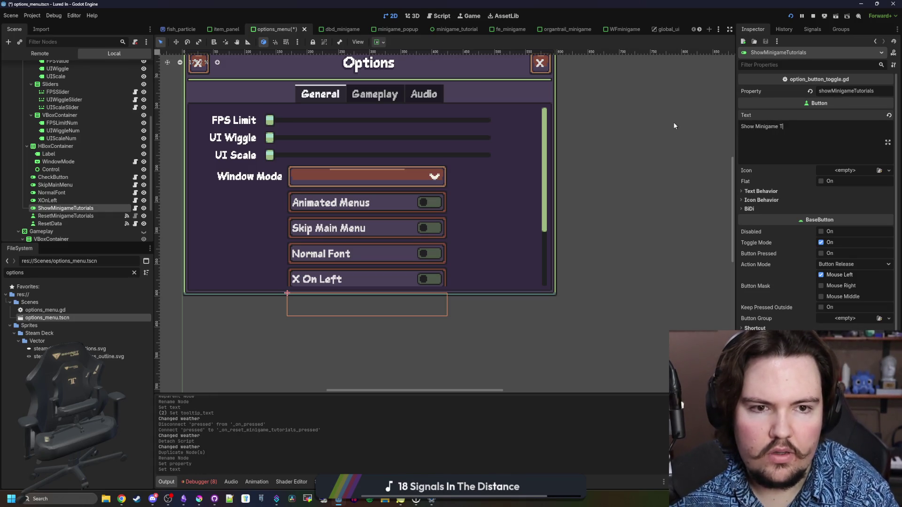
text(utorials)
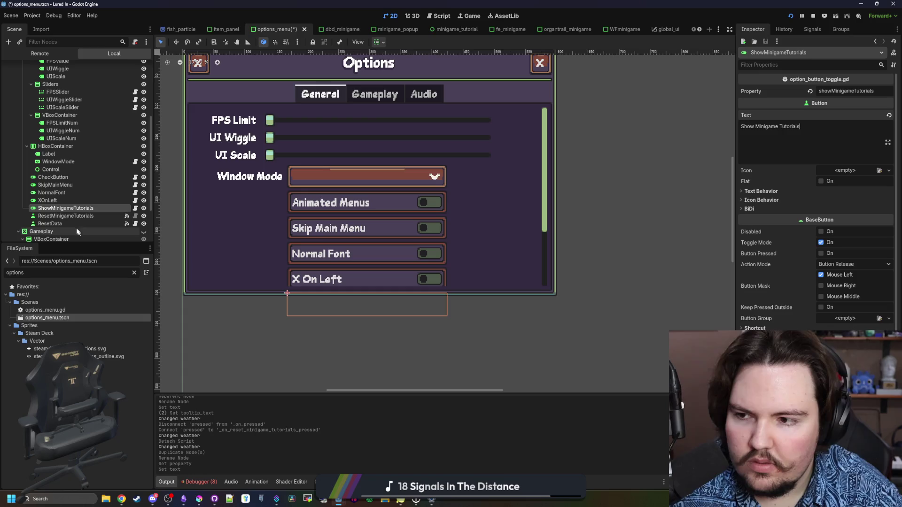
click(66, 208)
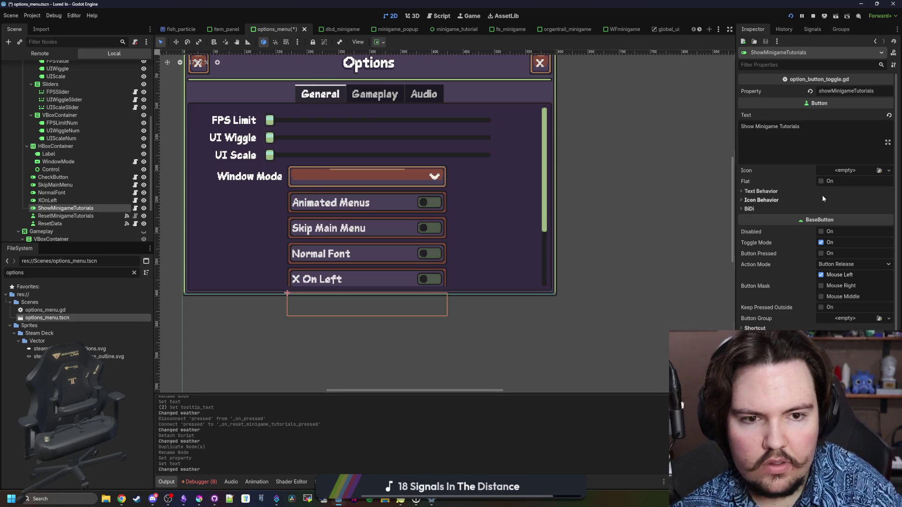
mouse_move(758, 242)
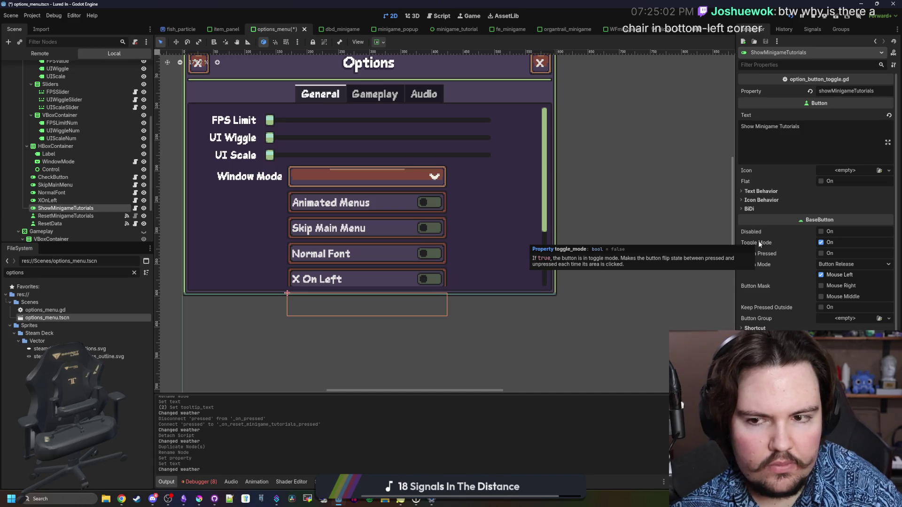
- Save the scene, run the game, and check the new settings in the in-game Options
key(ctrl+s)
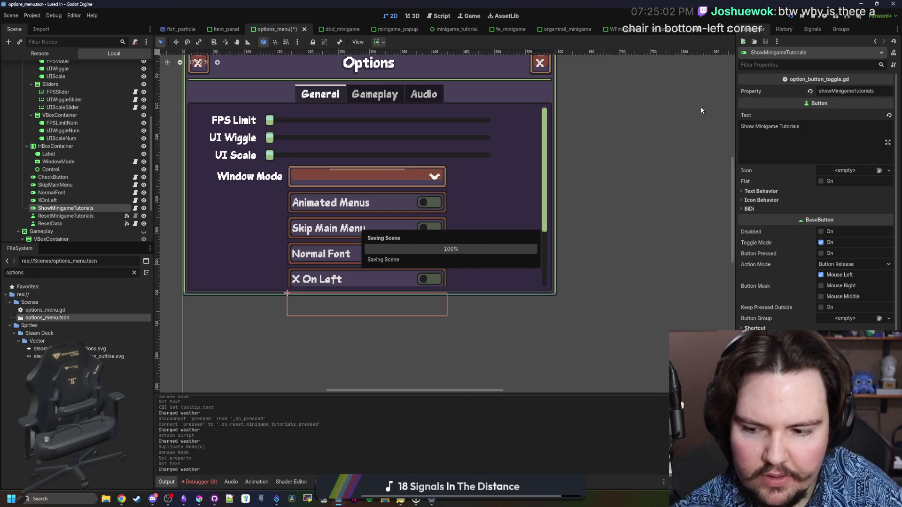
key(F5)
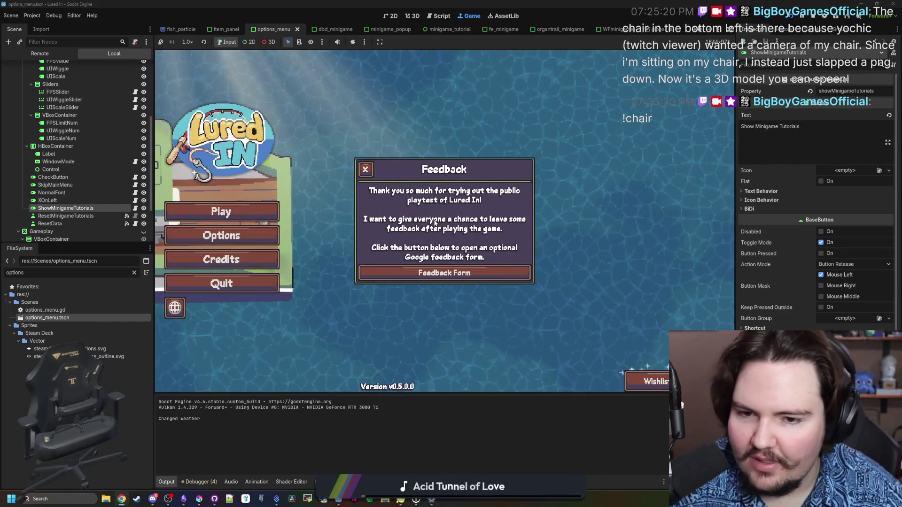
click(365, 169)
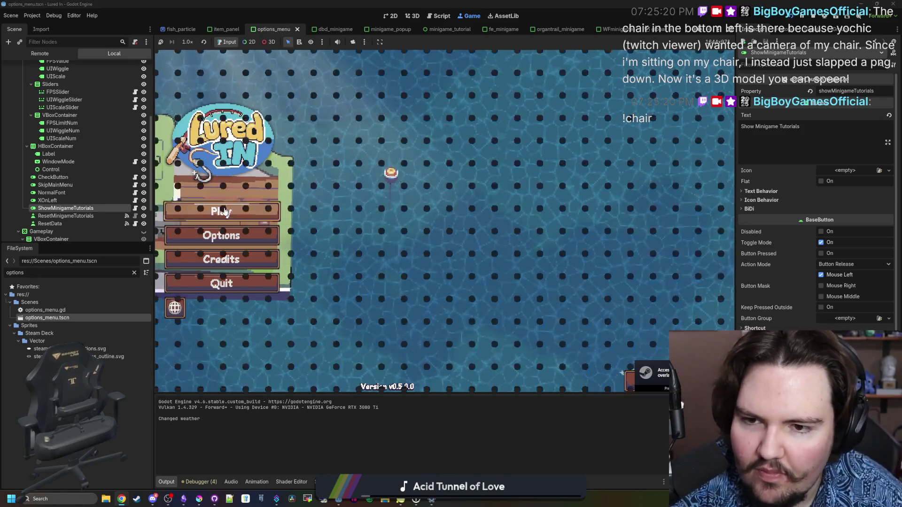
click(225, 212)
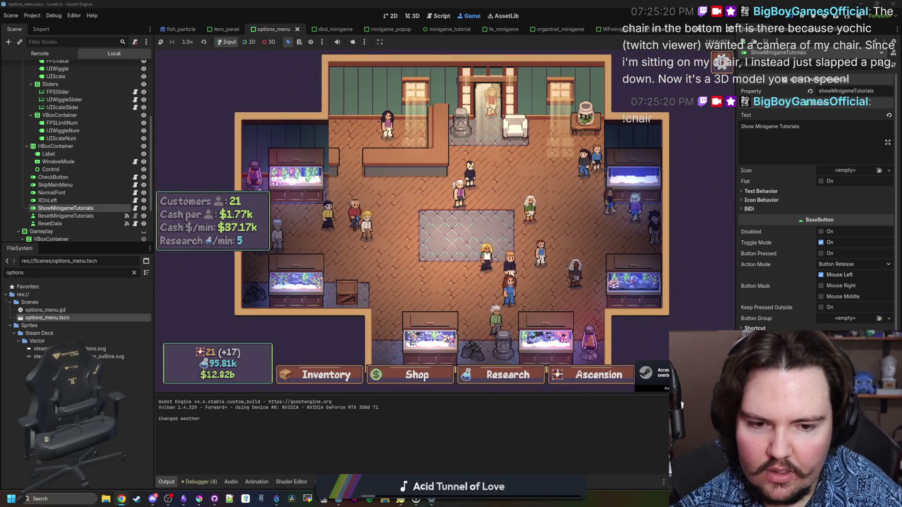
key(Escape)
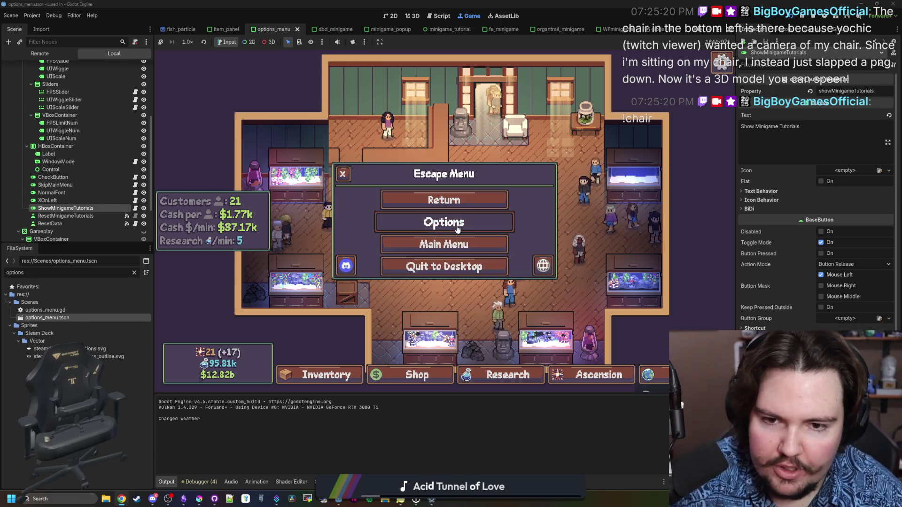
click(457, 229)
scroll(342, 288, down, 3)
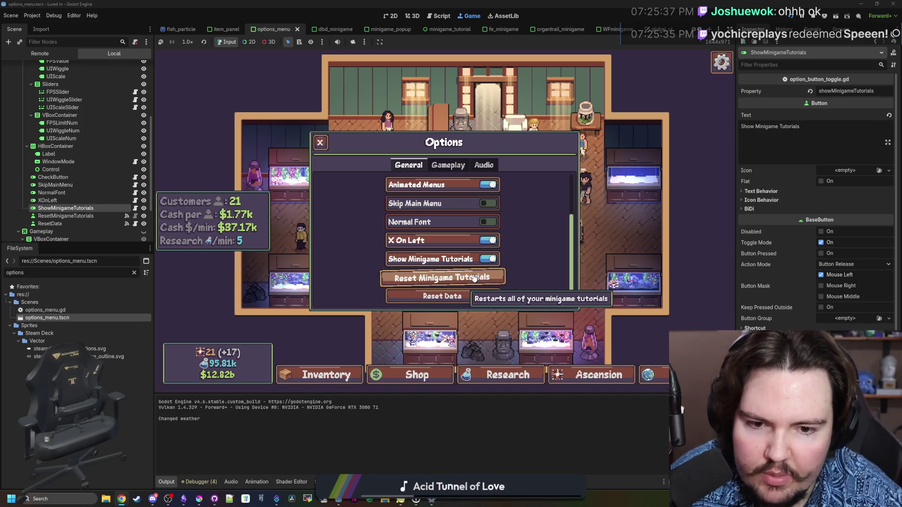
click(319, 143)
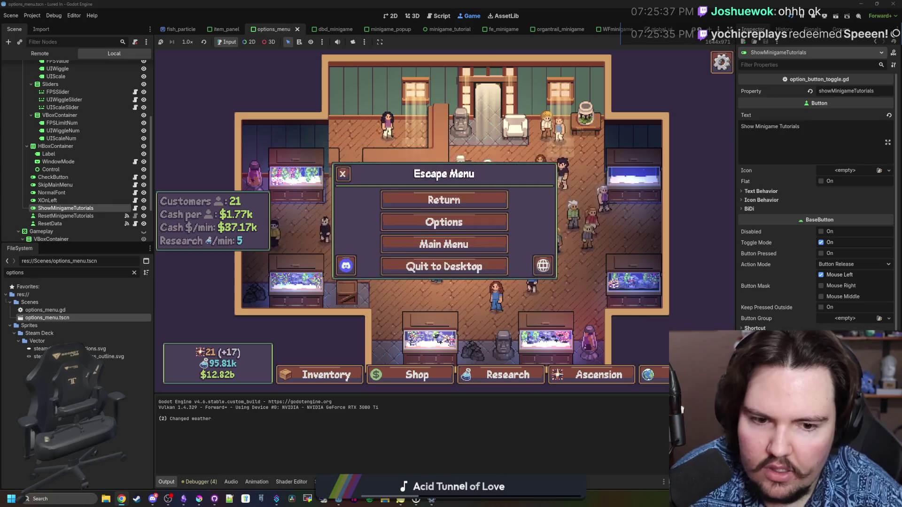
- Travel to the Pond and start a fishing minigame from the secret command menu
click(649, 375)
click(544, 163)
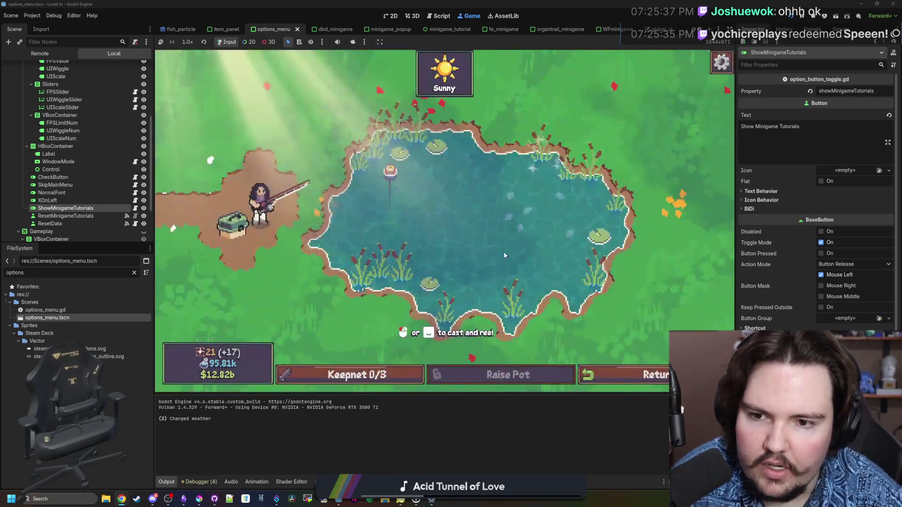
key(grave)
text(me)
key(Return)
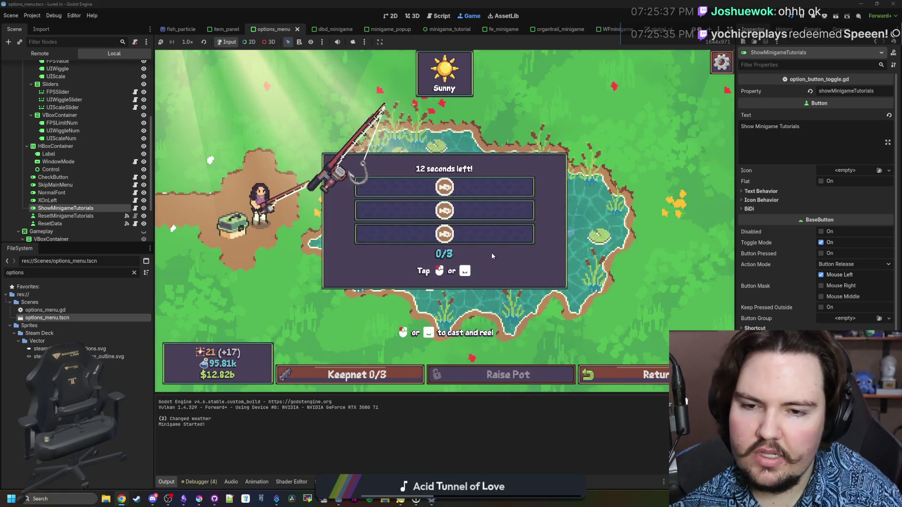
click(449, 238)
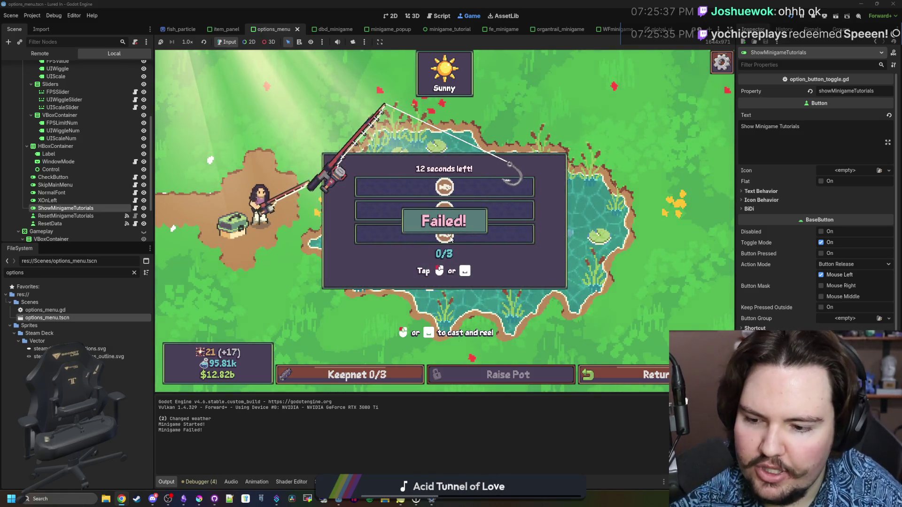
- Reopen the in-game options, then switch the editor to the dbd_minigame script
key(Escape)
click(443, 220)
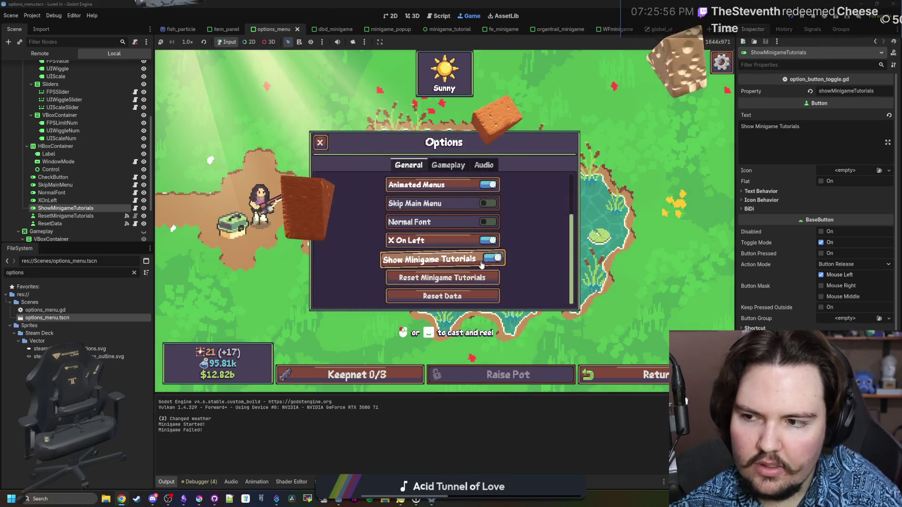
double_click(47, 317)
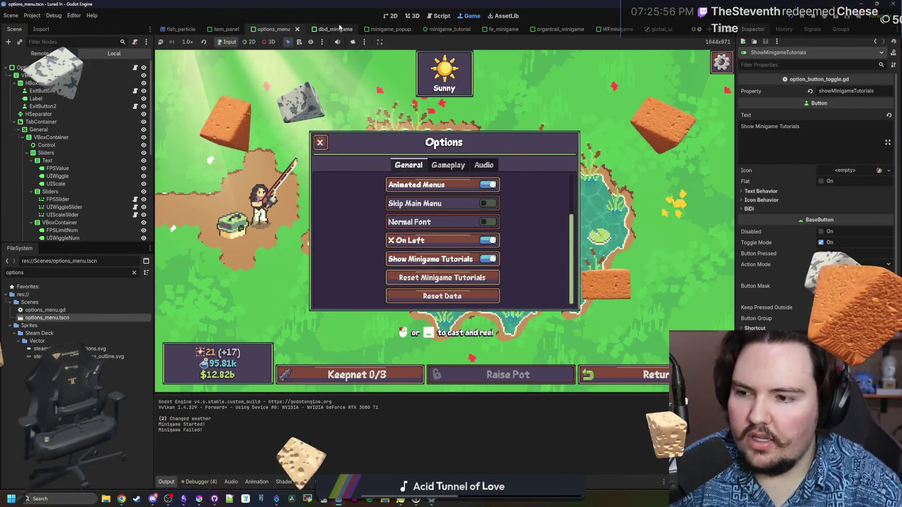
click(337, 29)
- Insert '!' before Global.showMinigameTutorials on line 104 and save the script
ctrl+scroll(306, 103, up, 2)
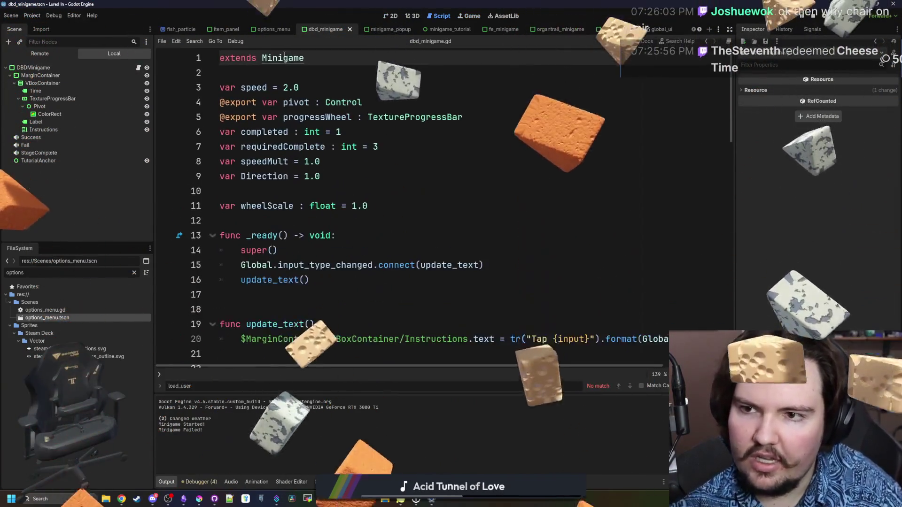
scroll(298, 90, down, 15)
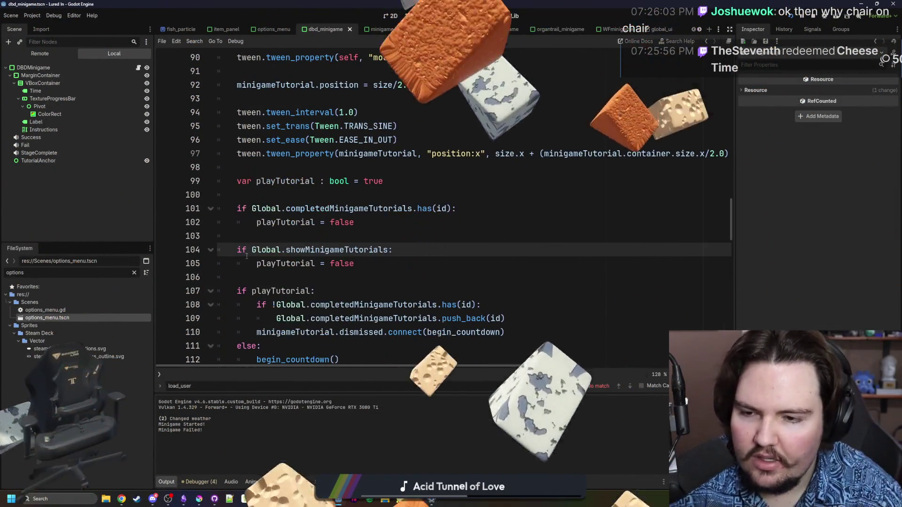
click(252, 249)
text(!)
click(279, 242)
key(ctrl+s)
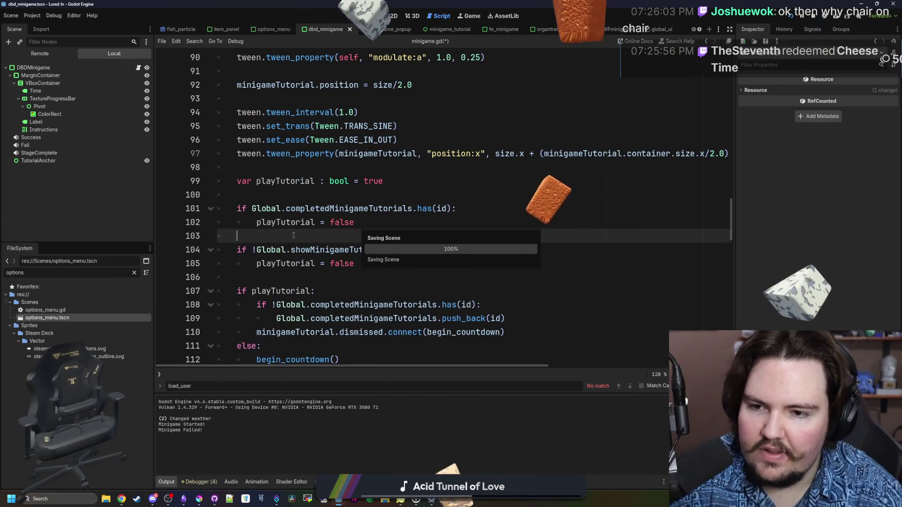
- Run the game, then stop it and relaunch it
ctrl+scroll(320, 224, down, 1)
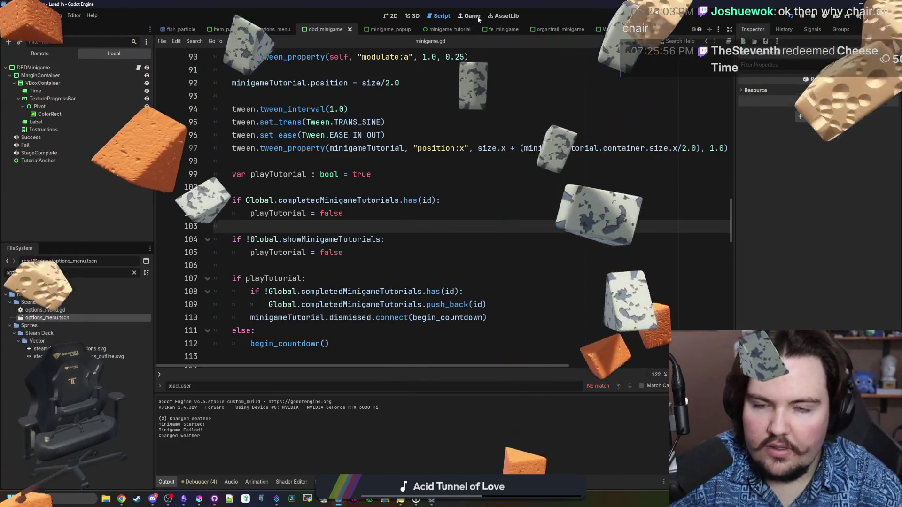
click(808, 20)
click(785, 17)
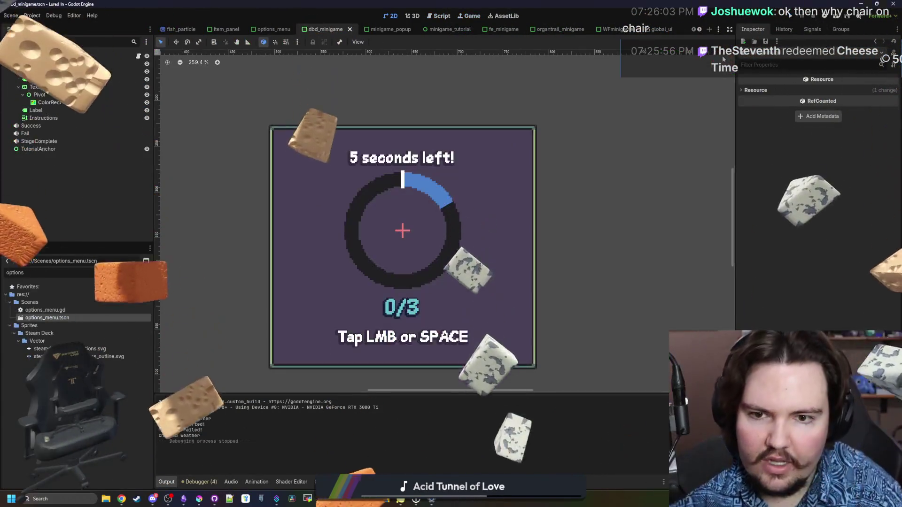
click(788, 20)
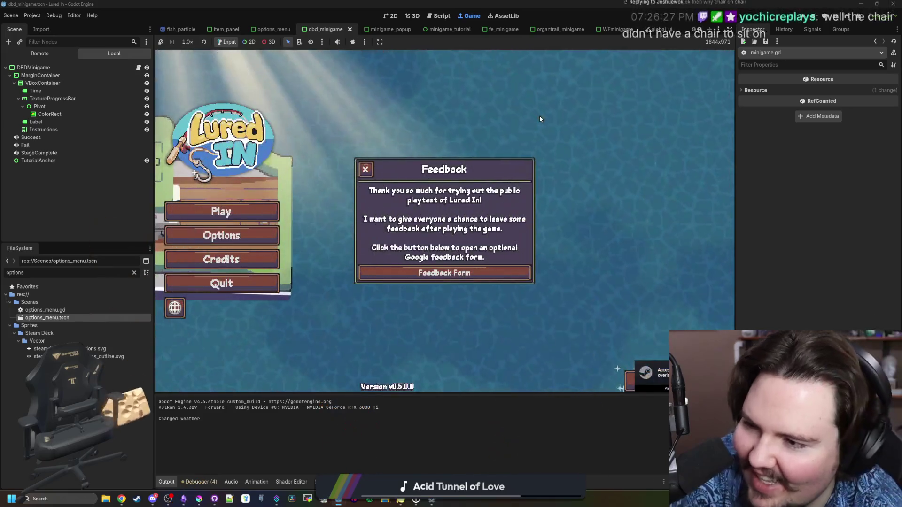
- Start playing from the main menu and travel to the pond for free
click(365, 170)
click(209, 217)
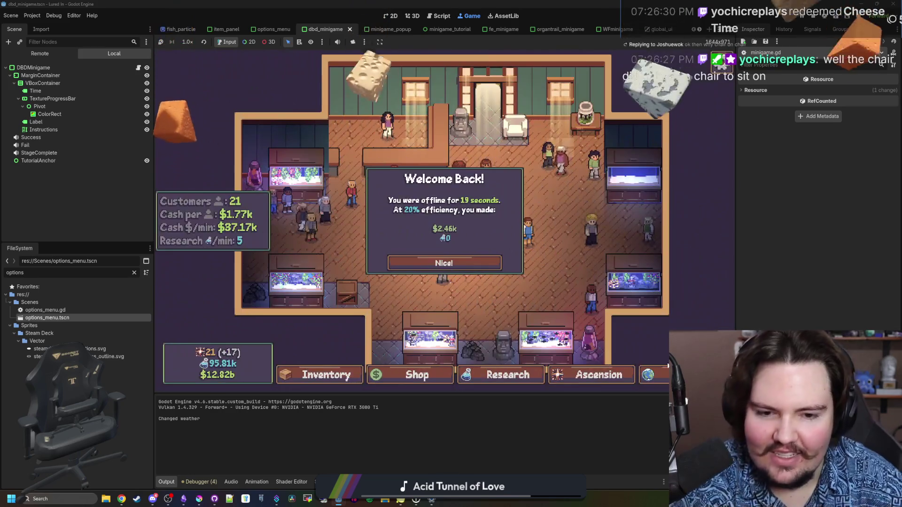
click(442, 259)
click(644, 374)
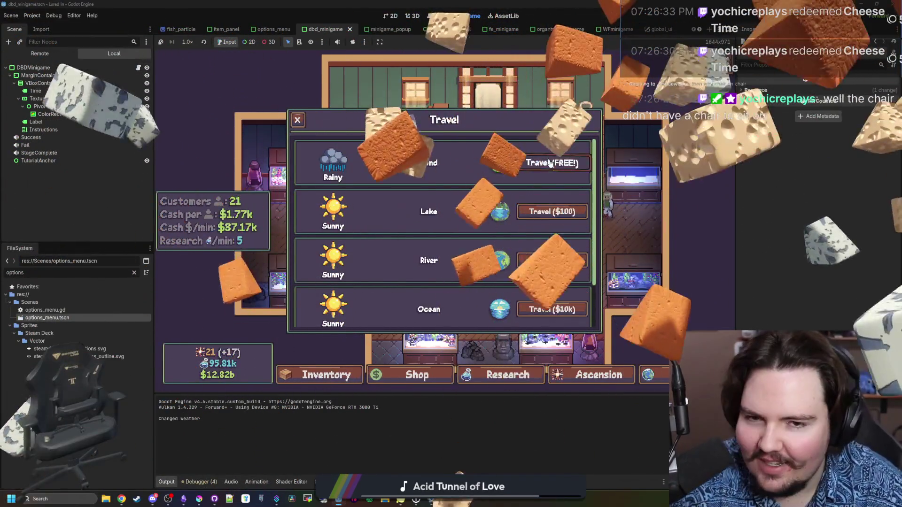
click(551, 163)
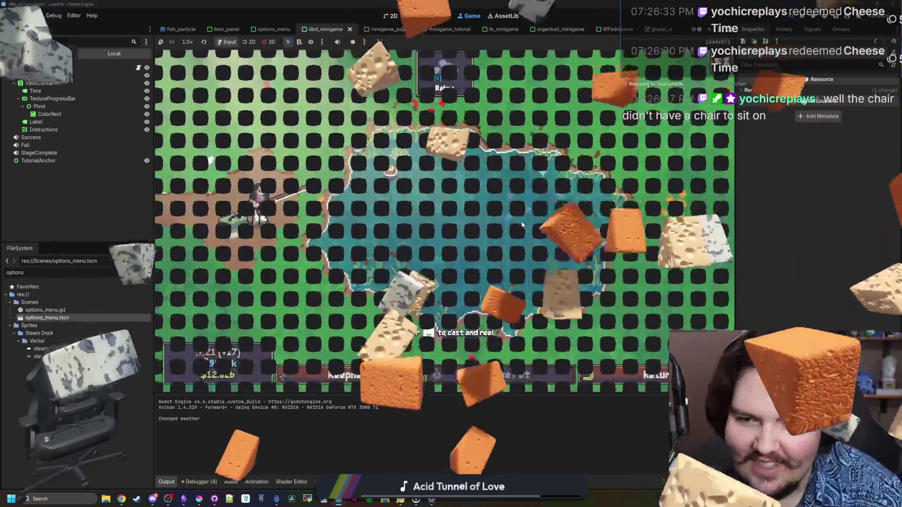
- Launch a minigame with the 'minigame o' command and catch the fish over two rounds
key(grave)
text(minigame o)
key(Return)
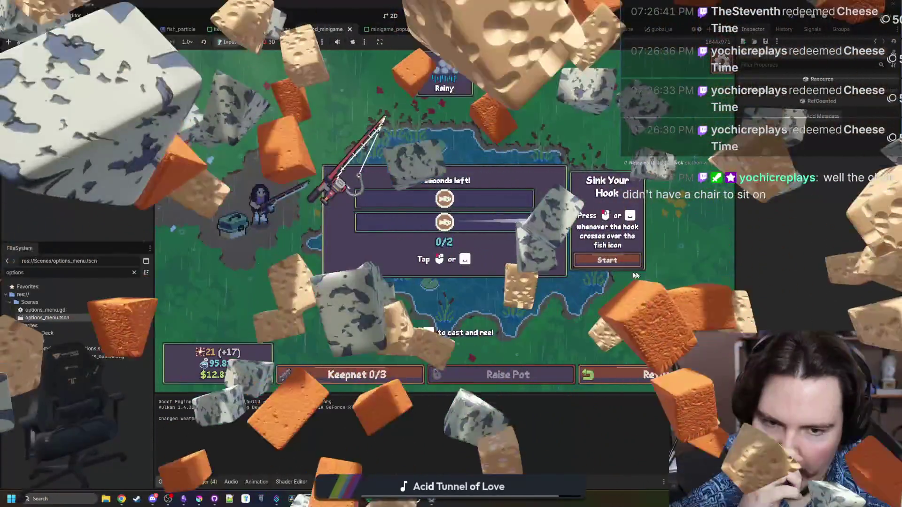
click(611, 261)
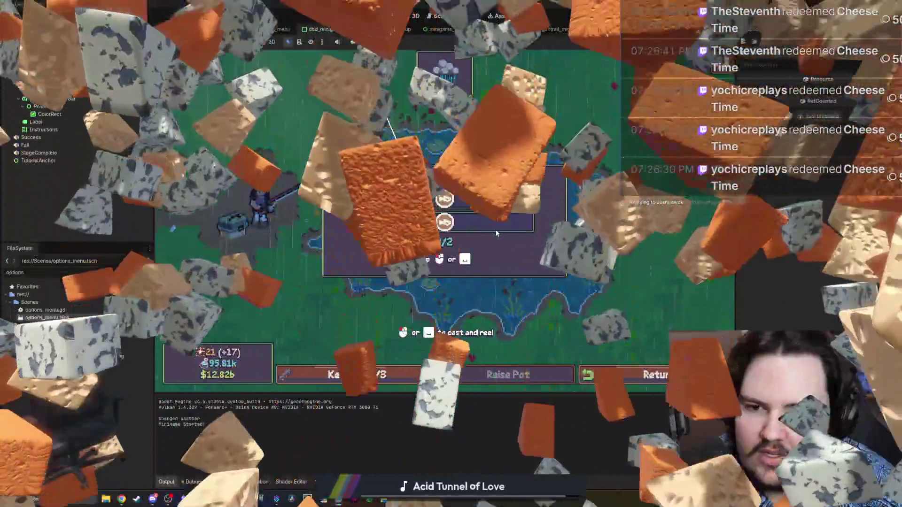
click(474, 255)
click(509, 233)
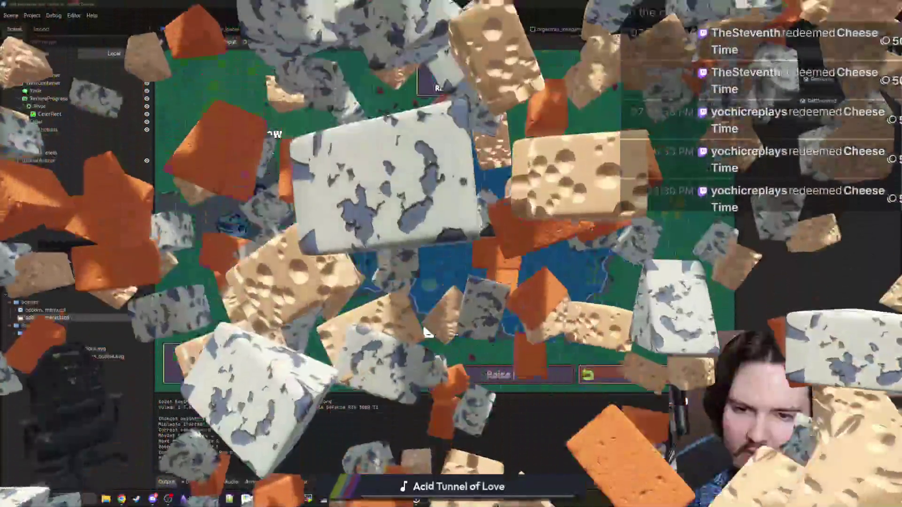
key(space)
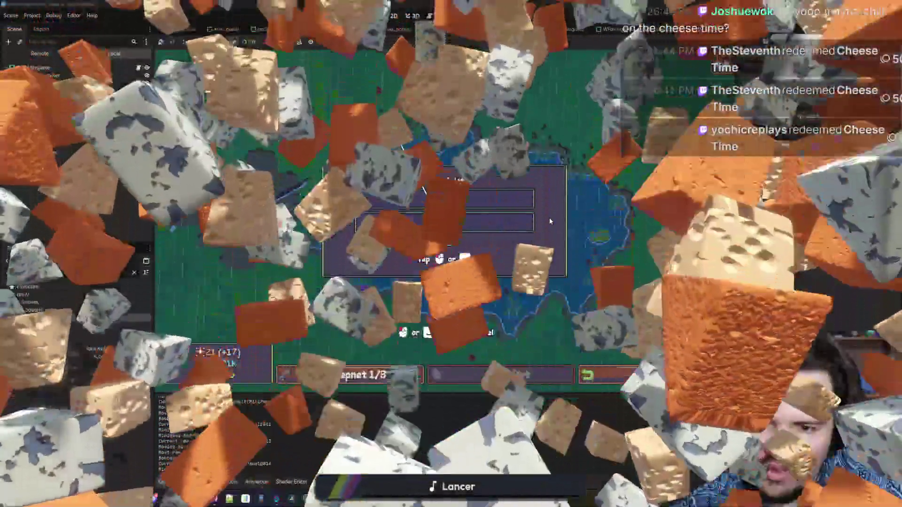
click(510, 218)
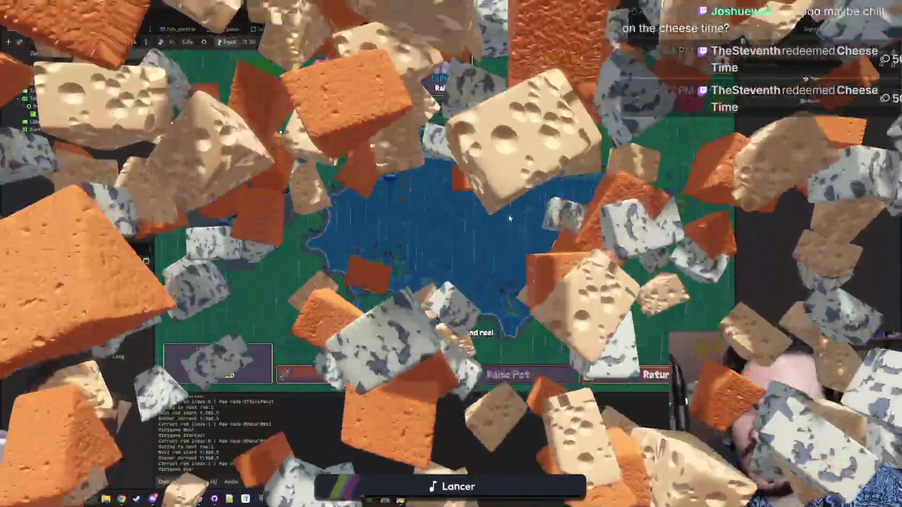
- Review the tutorial toggles in the in-game Options, then close the pause menu
key(Escape)
click(442, 222)
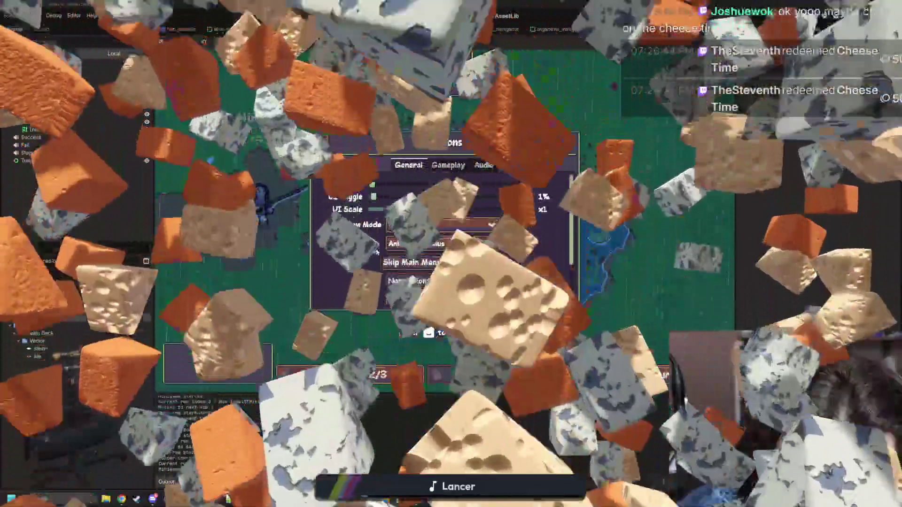
scroll(442, 244, down, 3)
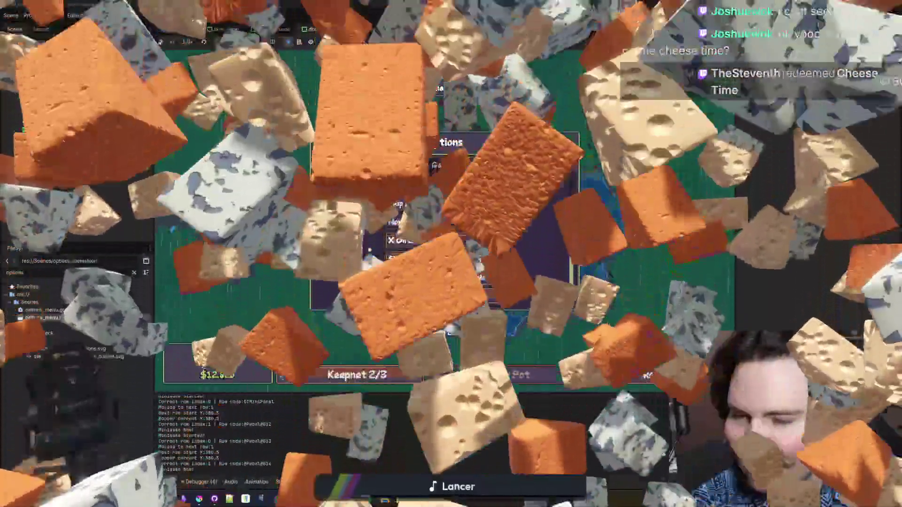
scroll(367, 249, up, 3)
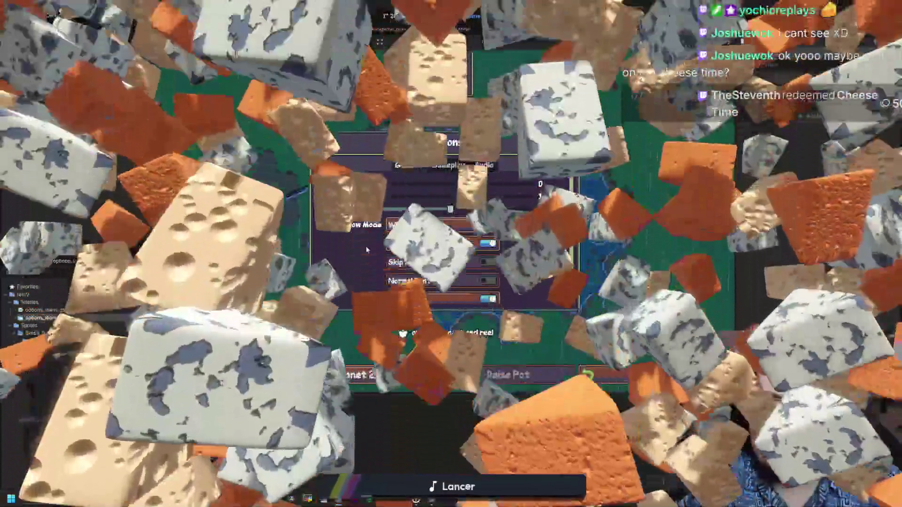
scroll(442, 235, down, 3)
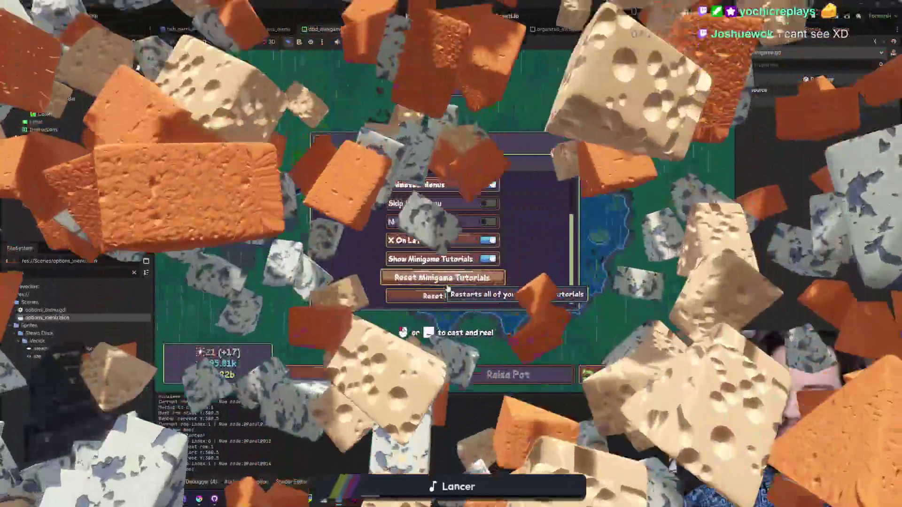
key(Escape)
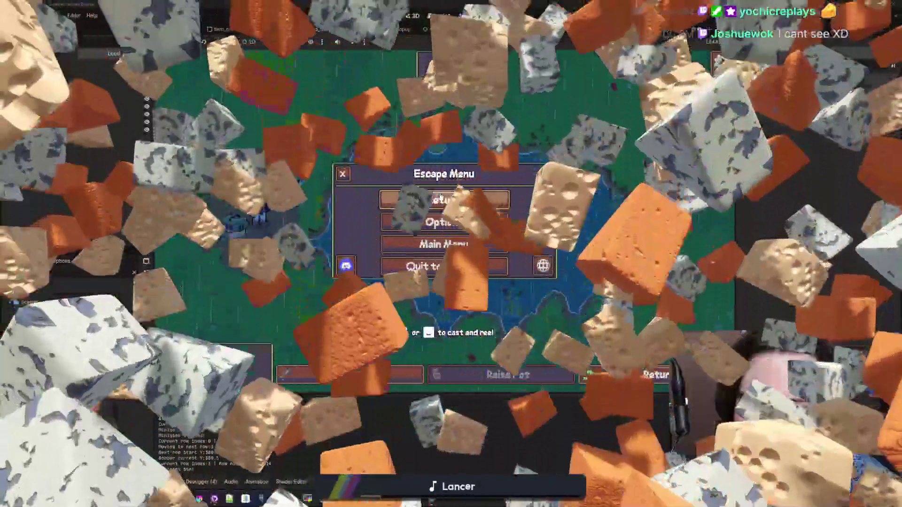
key(Escape)
- Start a fresh minigame with the 'minigame' command, then stop the game with F8
key(grave)
text(minigame)
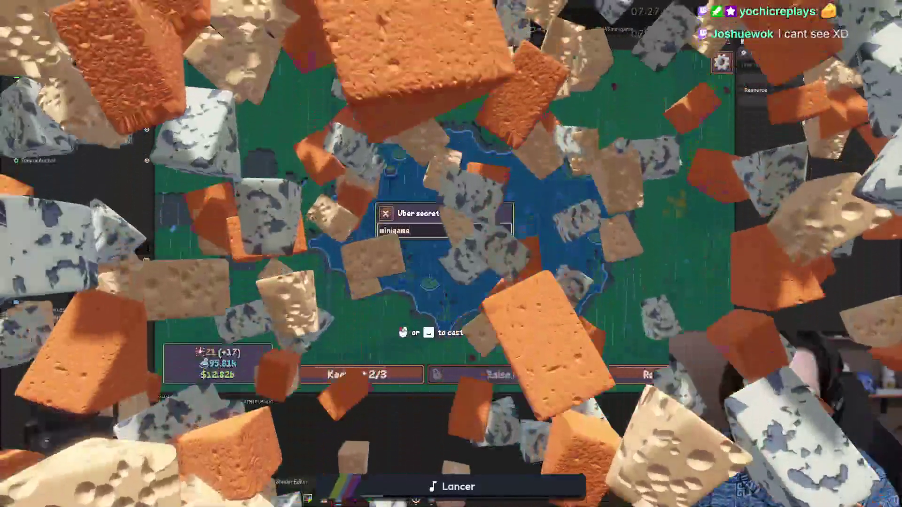
key(Return)
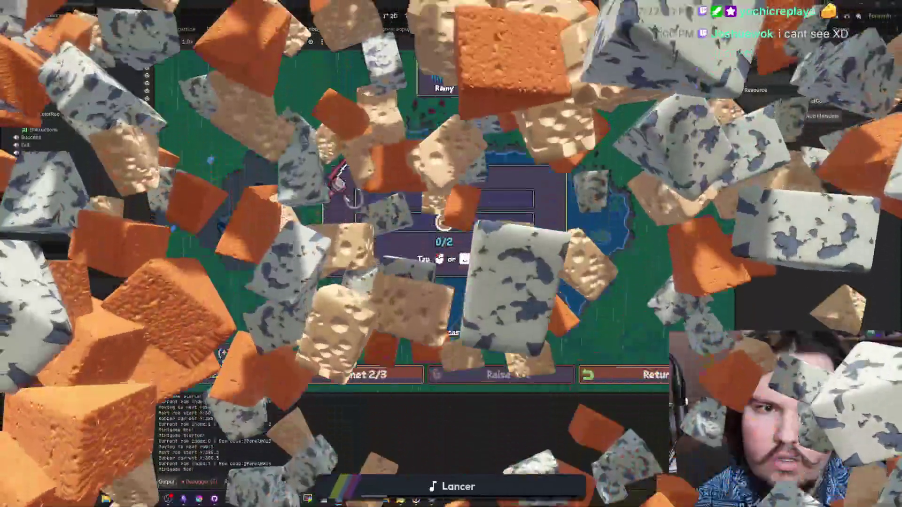
key(F8)
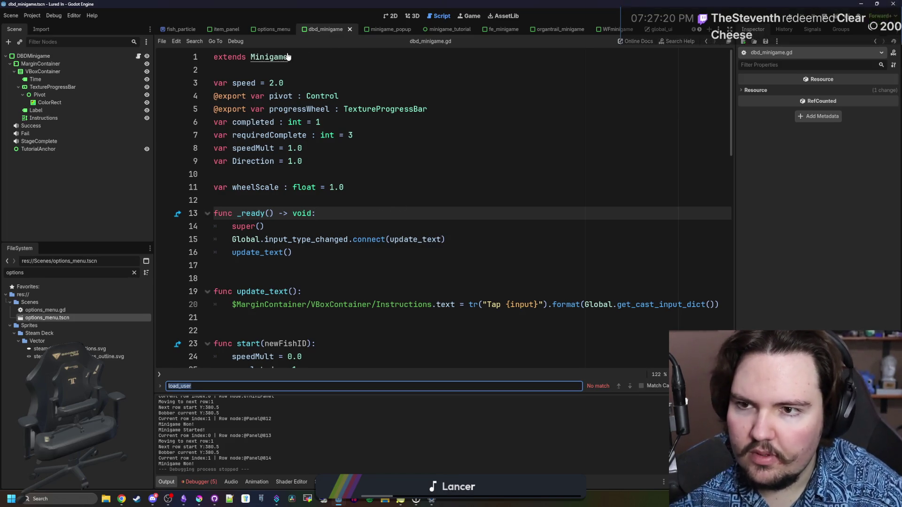
- In minigame.gd, copy the 'minigameTutorial.visible = false' line
ctrl+click(268, 57)
click(336, 252)
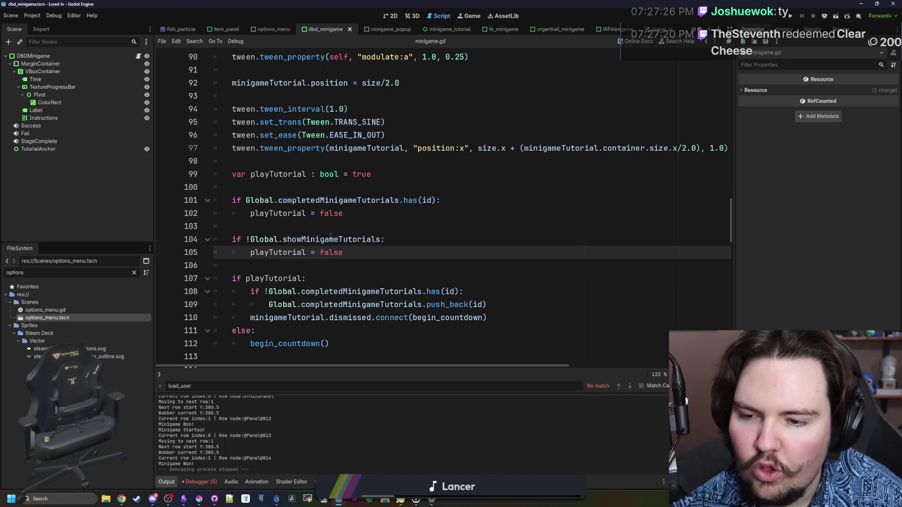
scroll(330, 236, down, 6)
drag(381, 161, 216, 168)
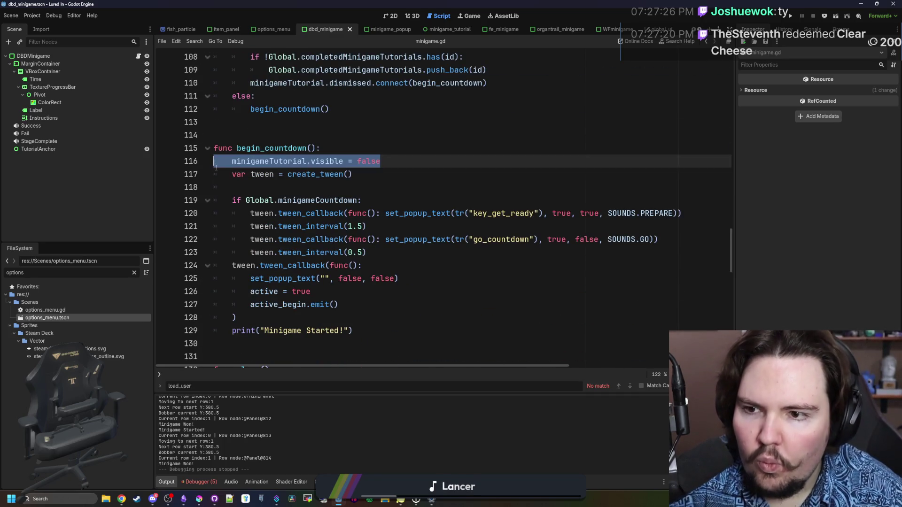
key(ctrl+c)
- Paste the line under 'if playTutorial:' with the value set to true, and run the project
scroll(229, 167, up, 4)
click(343, 200)
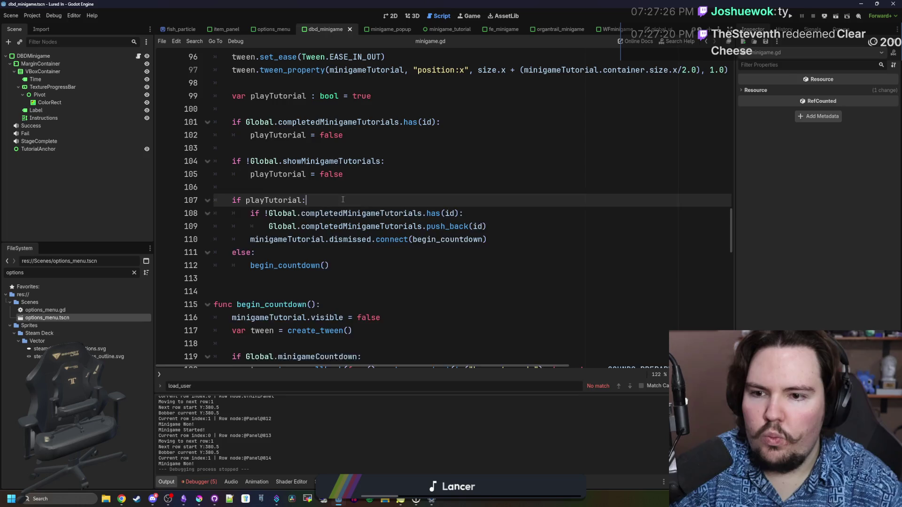
key(Return)
key(ctrl+v)
key(BackSpace)
click(343, 199)
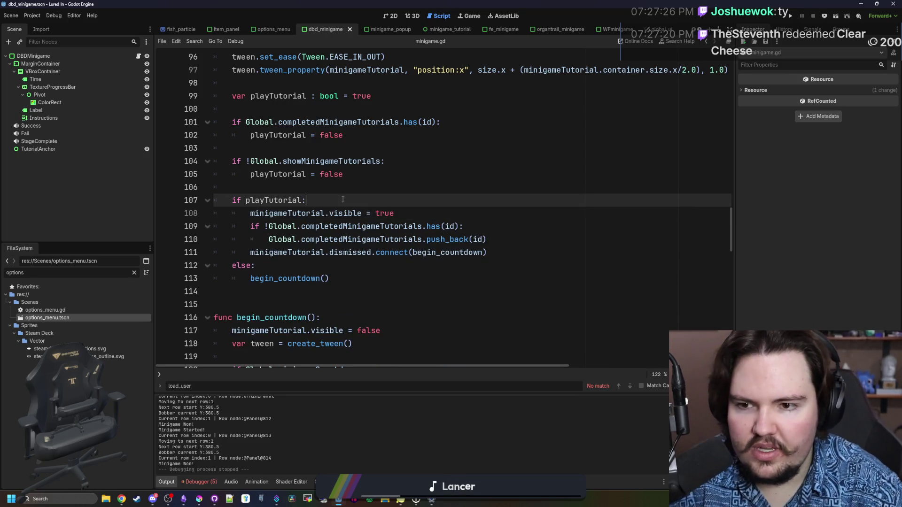
click(788, 16)
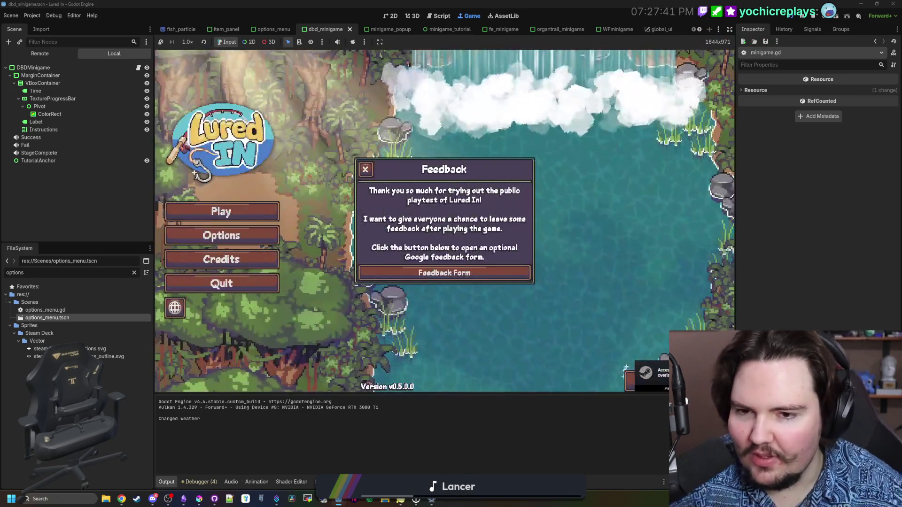
- Start playing from the main menu, skip Welcome Back, and travel to the Pond
click(365, 169)
click(221, 211)
click(644, 374)
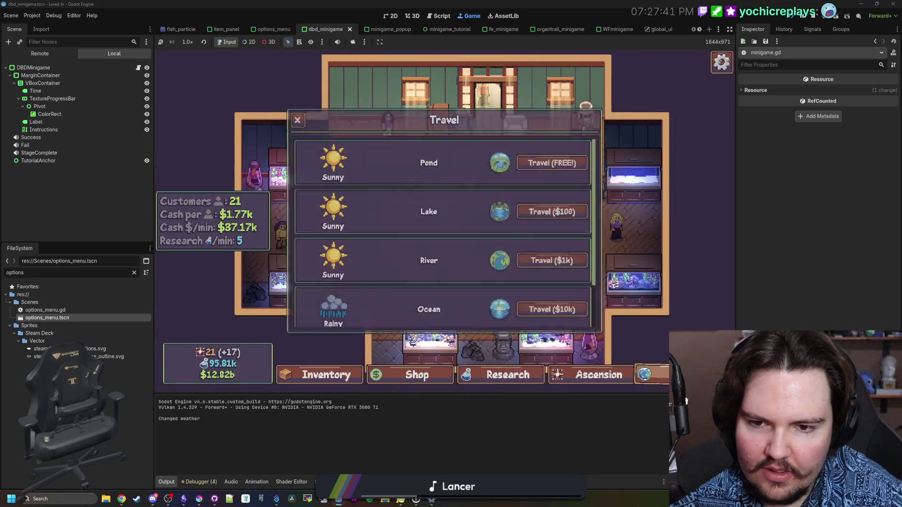
click(550, 160)
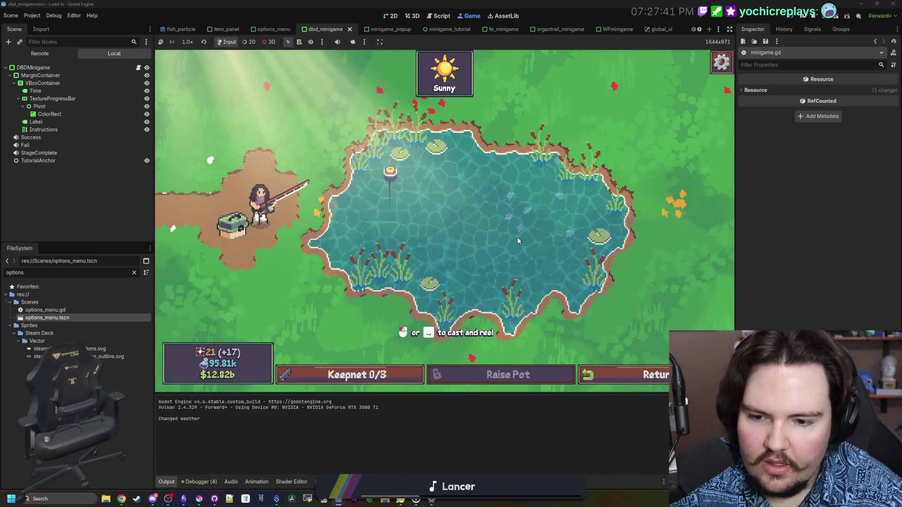
- Run the 'minigame' command and play the first minigame after its Sink Your Hook tutorial
text(minigame)
key(Return)
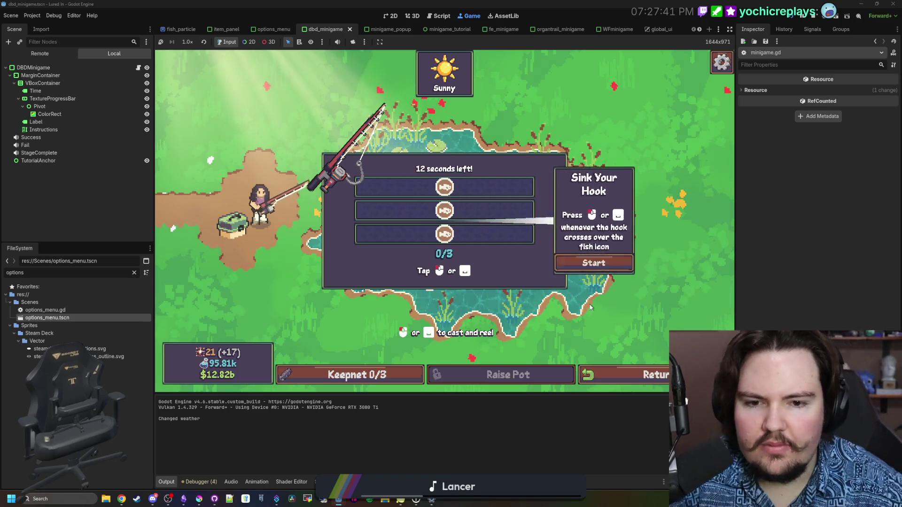
click(599, 272)
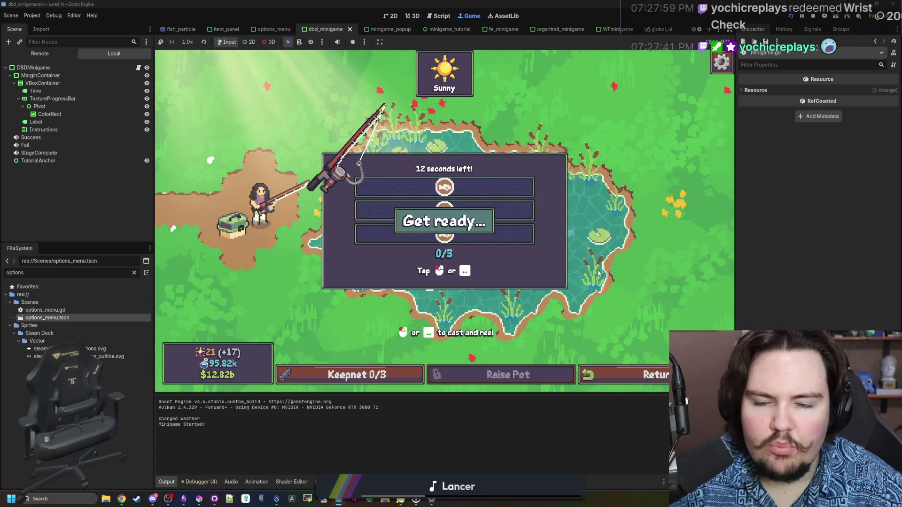
click(505, 258)
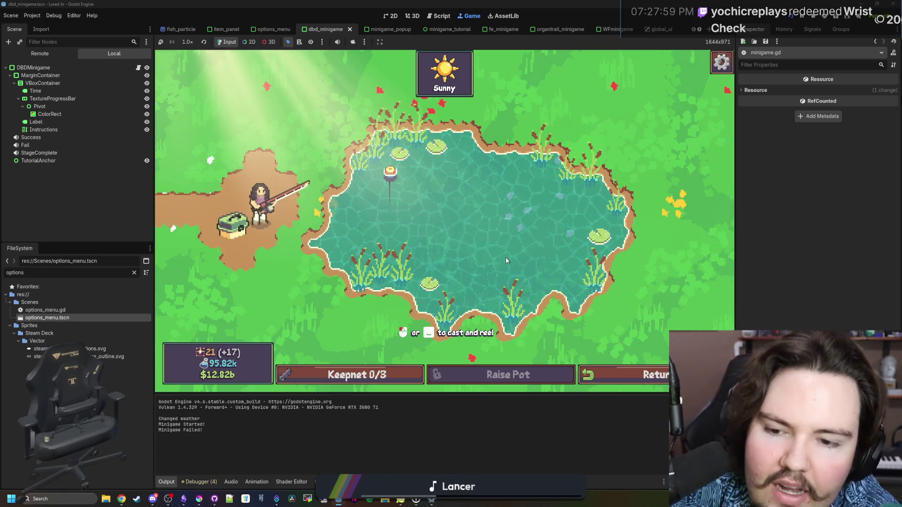
- Run 'minigame' again, play the second minigame without a tutorial, and pause the game
key(grave)
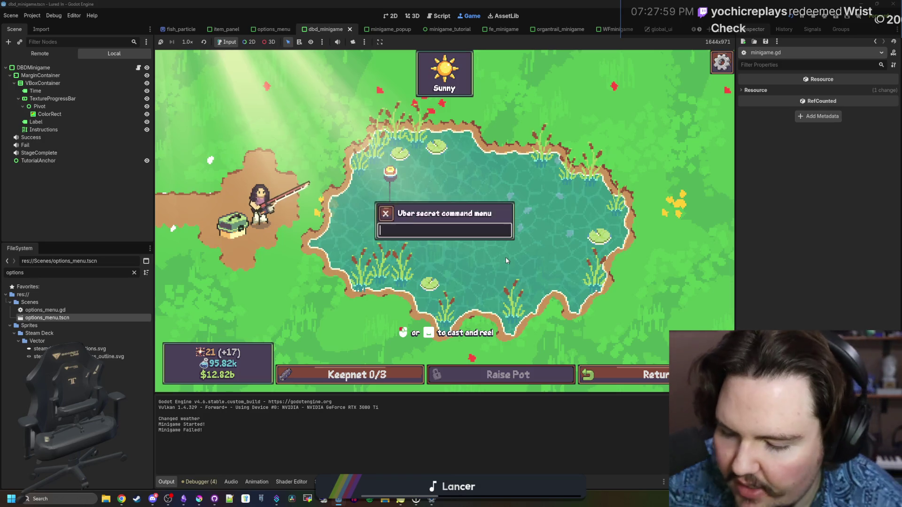
text(minigame)
key(Return)
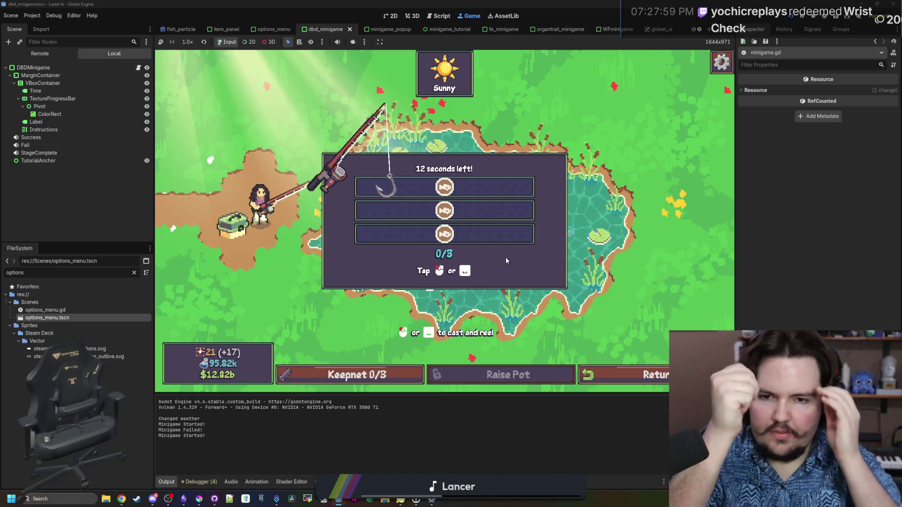
click(506, 257)
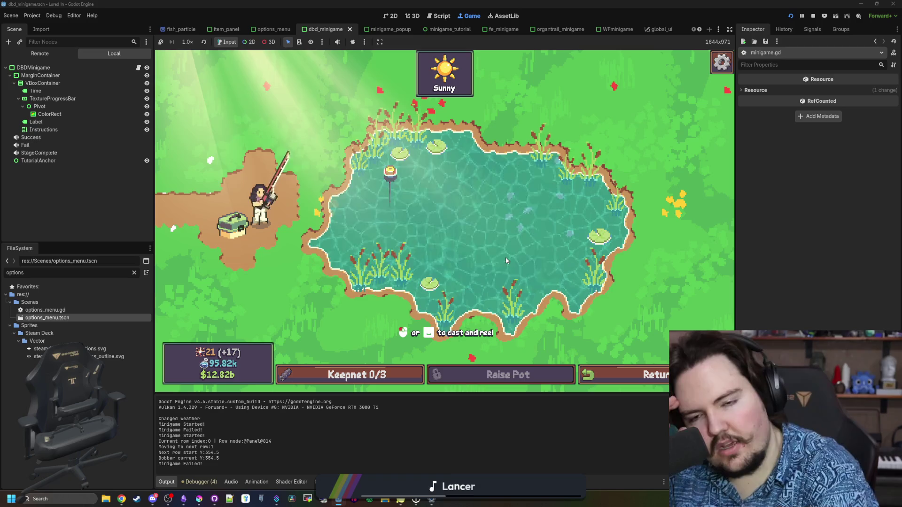
key(Escape)
- Click Reset Minigame Tutorials in Options, resume, and rerun the minigame to see Sink Your Hook again
click(444, 220)
scroll(443, 234, down, 3)
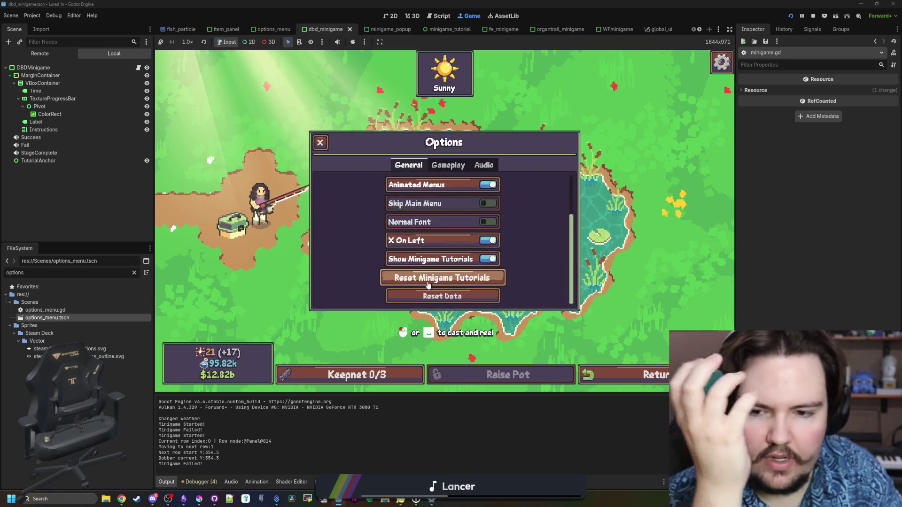
click(326, 143)
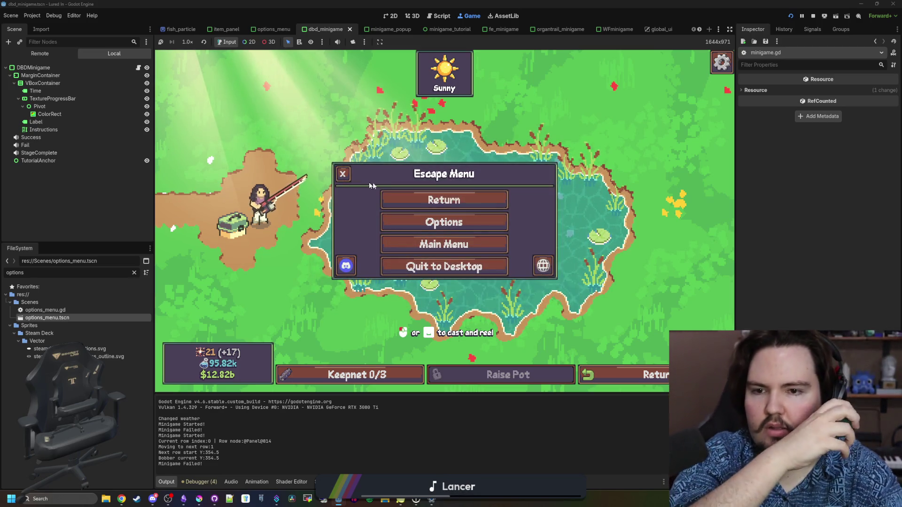
click(416, 200)
text(minigame)
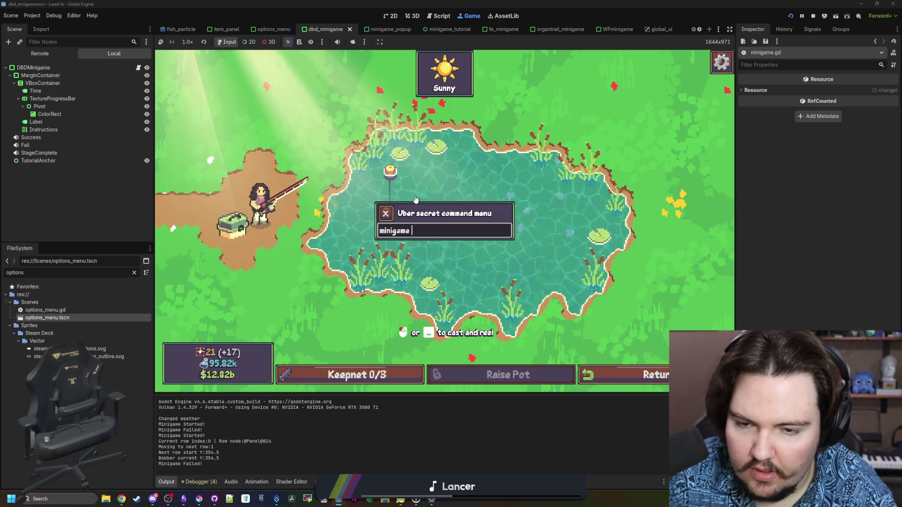
key(Return)
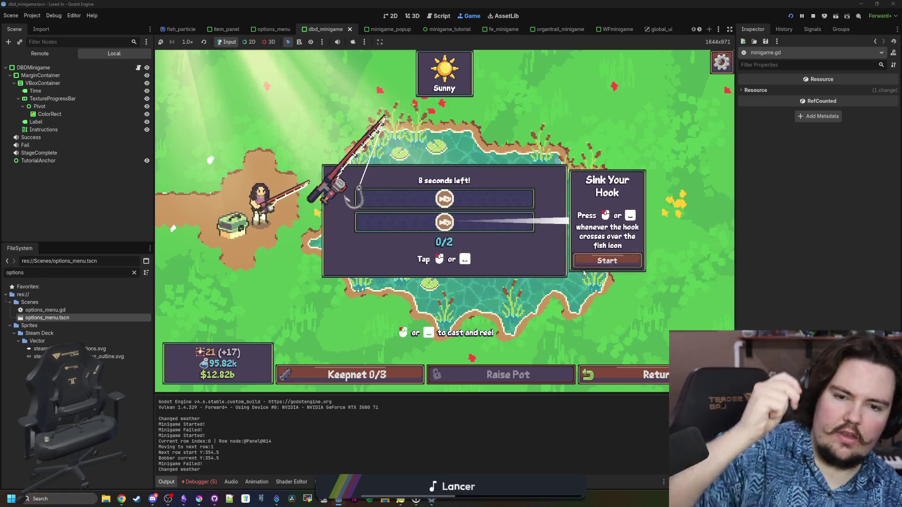
click(631, 260)
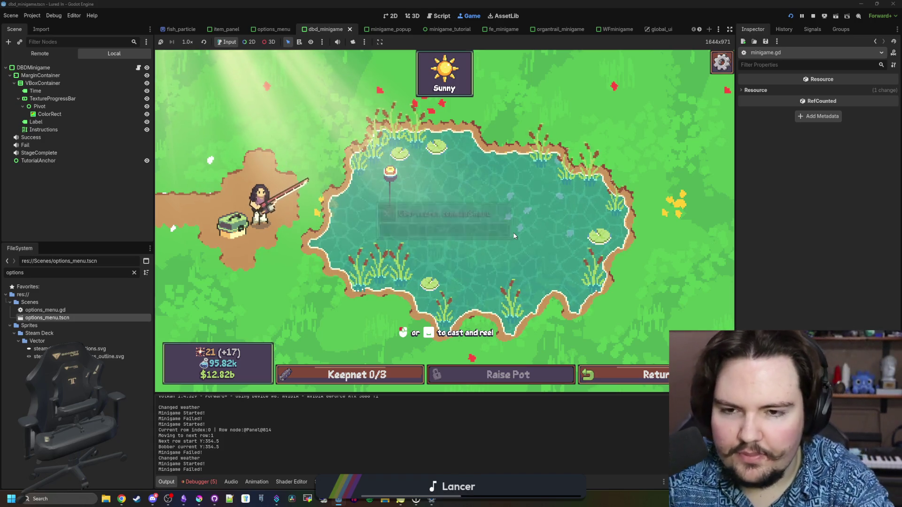
- Reopen the in-game Options, close both menus, and launch a minigame from the command menu
key(Escape)
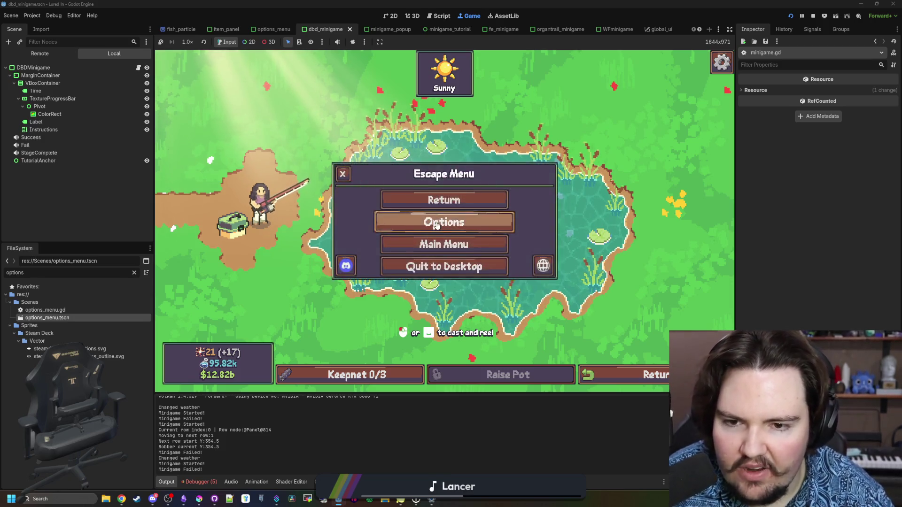
click(443, 221)
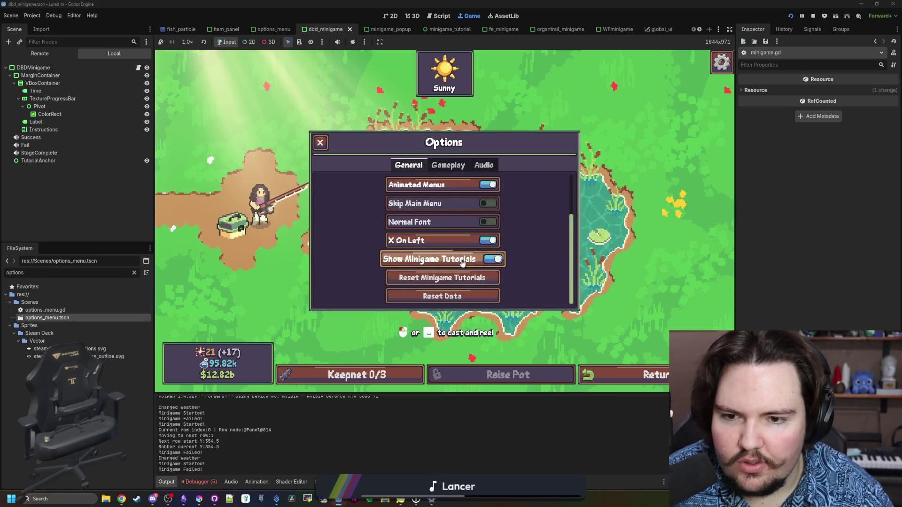
key(Escape)
key(Escape)
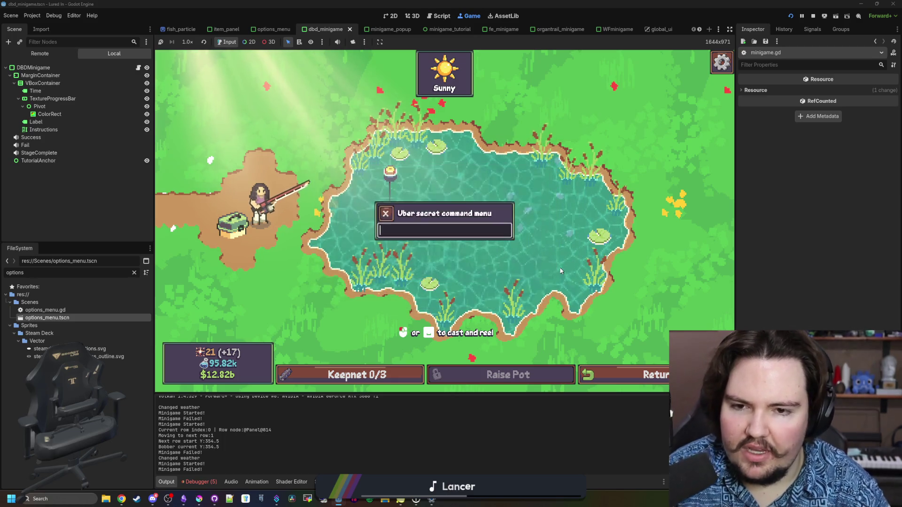
text(minigame ot)
key(Return)
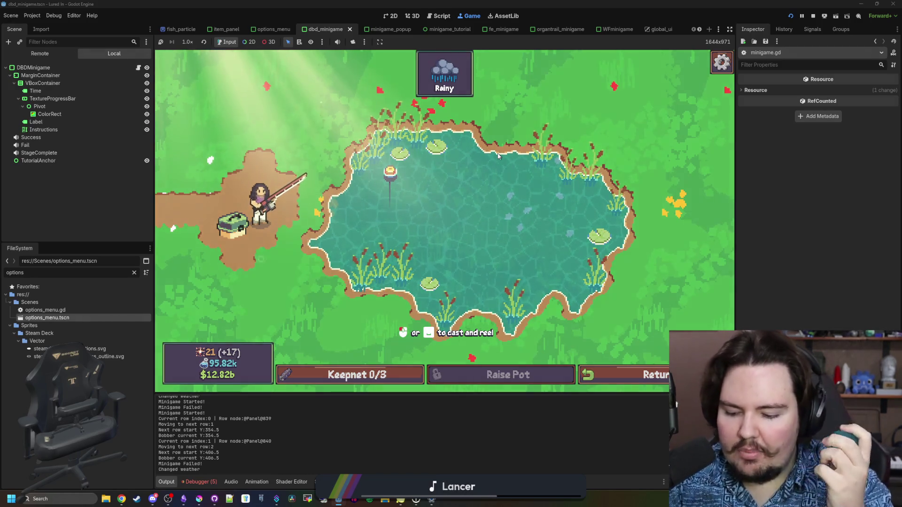
- Start the DBD minigame with 'minigame dbd' and attempt its timed hook press
key(grave)
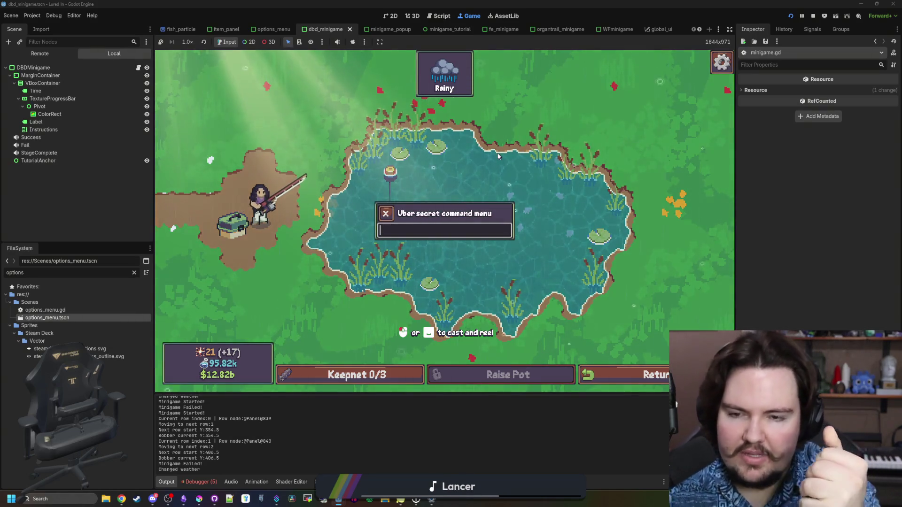
text(minigame dbd)
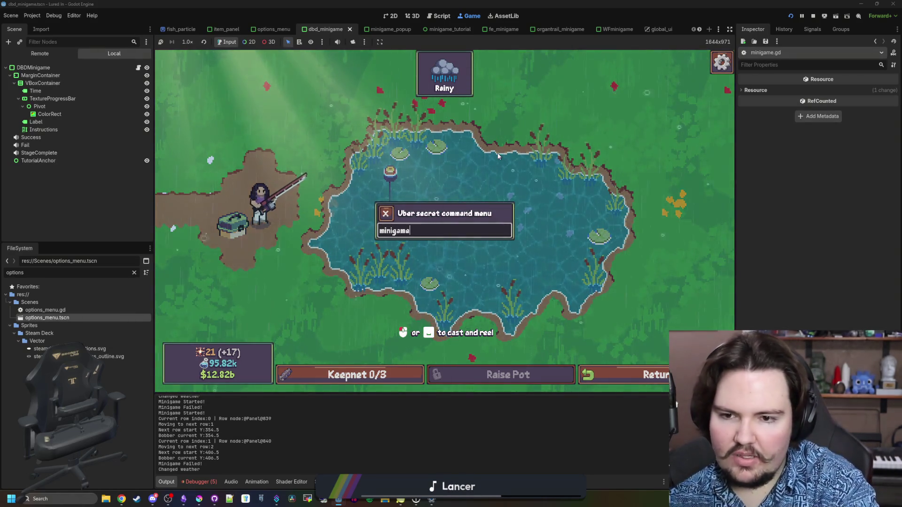
key(Return)
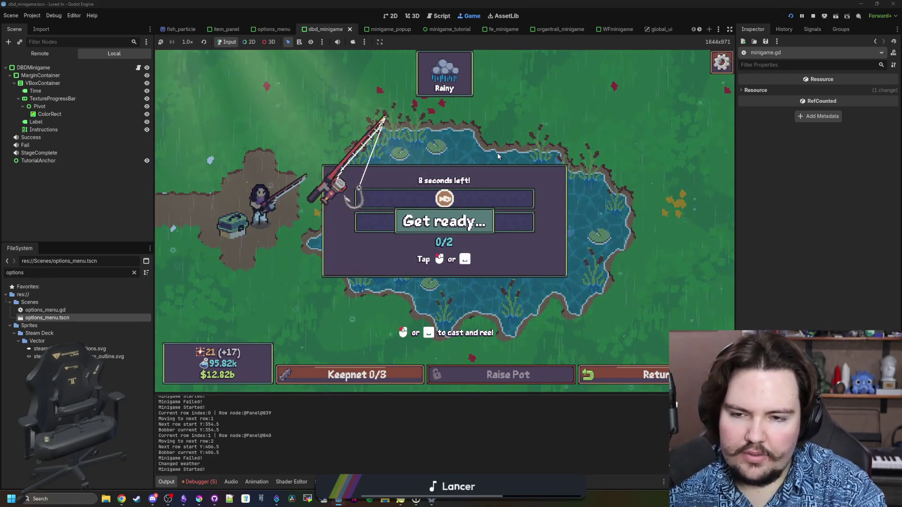
click(436, 218)
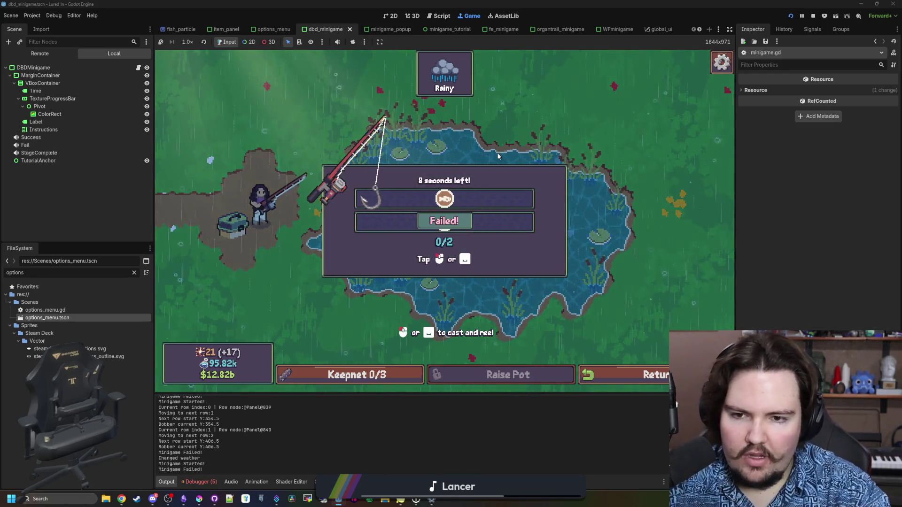
- Check the in-game Options from the pause menu, then resume the game
key(Escape)
click(434, 219)
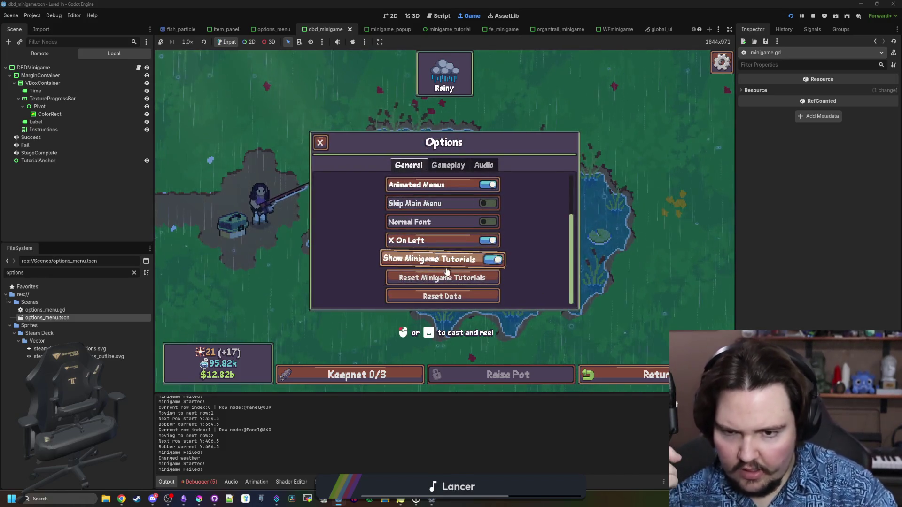
click(321, 143)
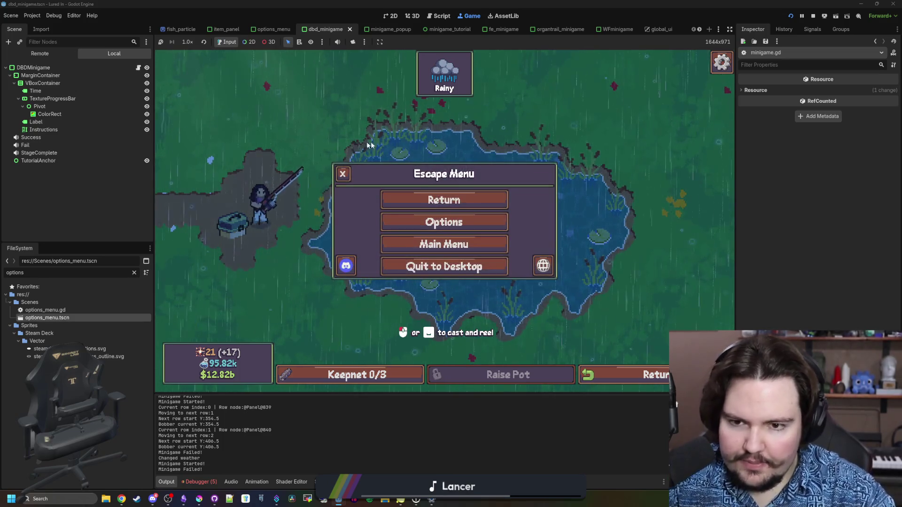
click(430, 201)
- Run 'minigame o' to restart the hook minigame with its Sink Your Hook tutorial
key(grave)
text(minigame o)
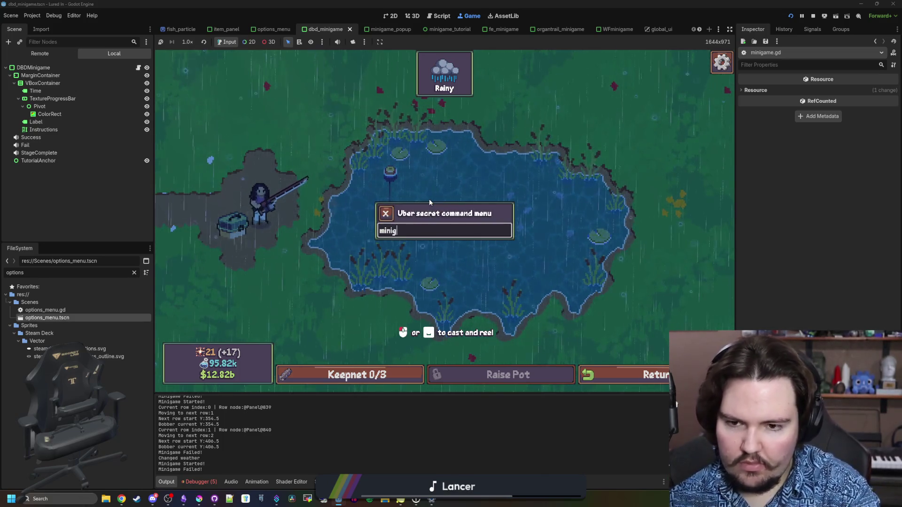
key(Return)
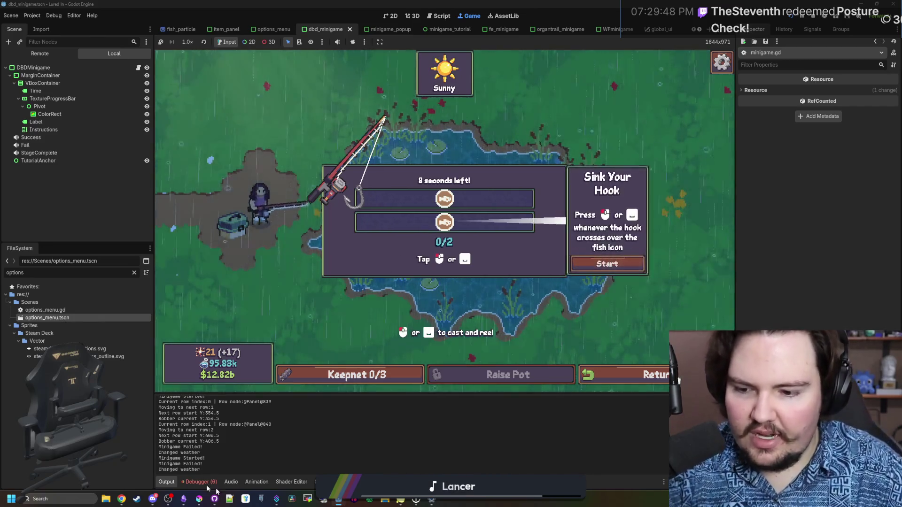
- Bring the Obsidian Lured In note over the game and select the fish rarity and price balancing tasks
mouse_move(185, 499)
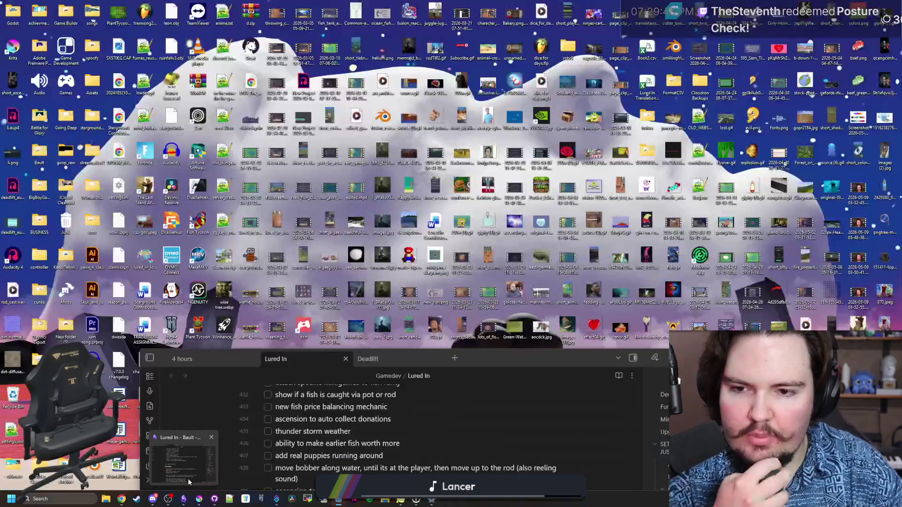
click(183, 462)
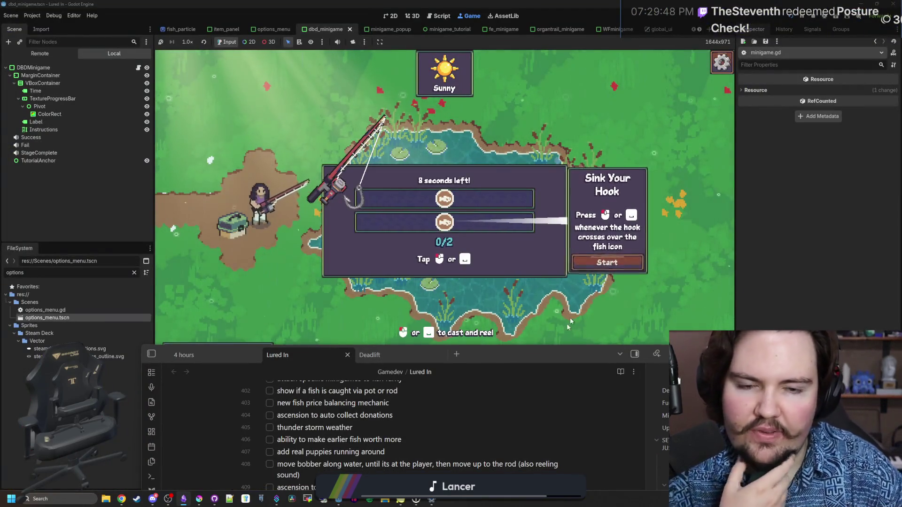
drag(542, 359, 522, 137)
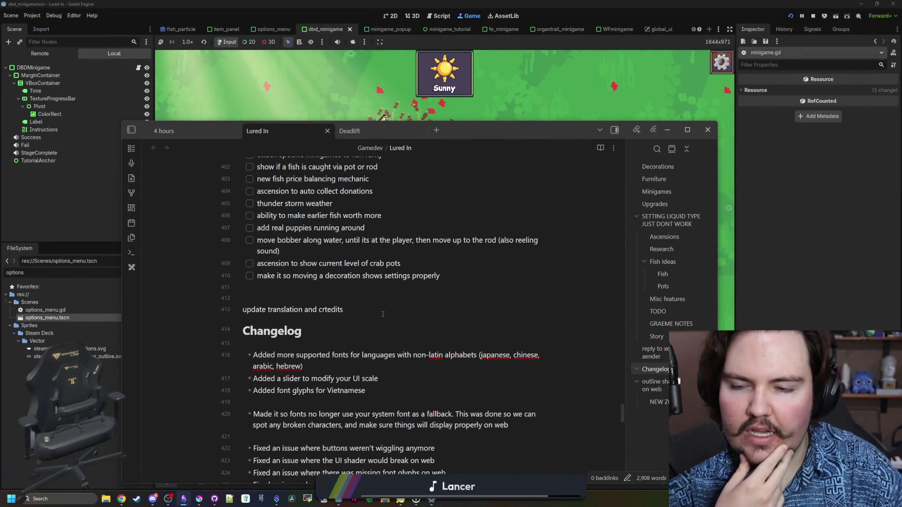
scroll(383, 313, up, 2)
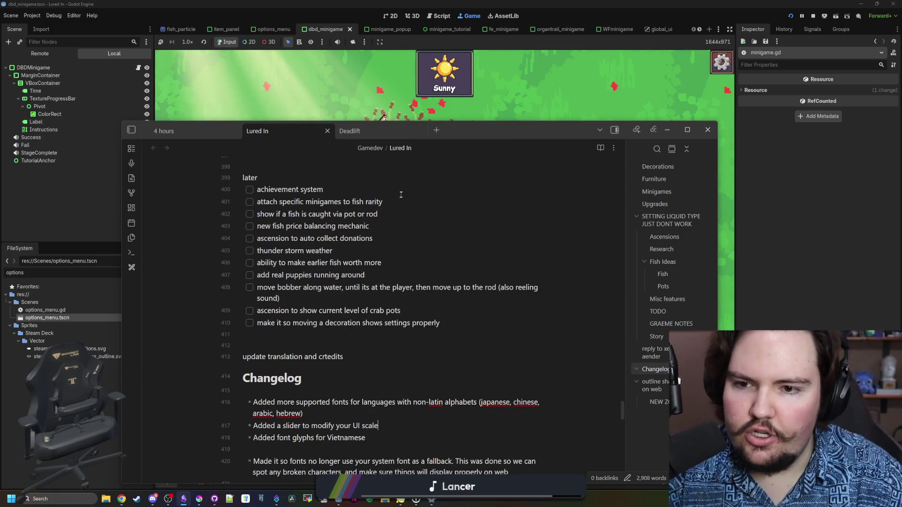
triple_click(357, 202)
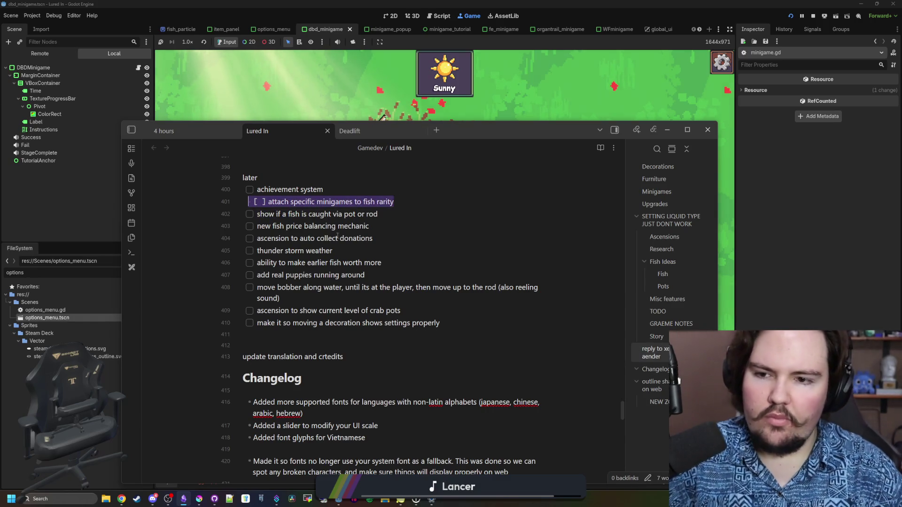
triple_click(385, 228)
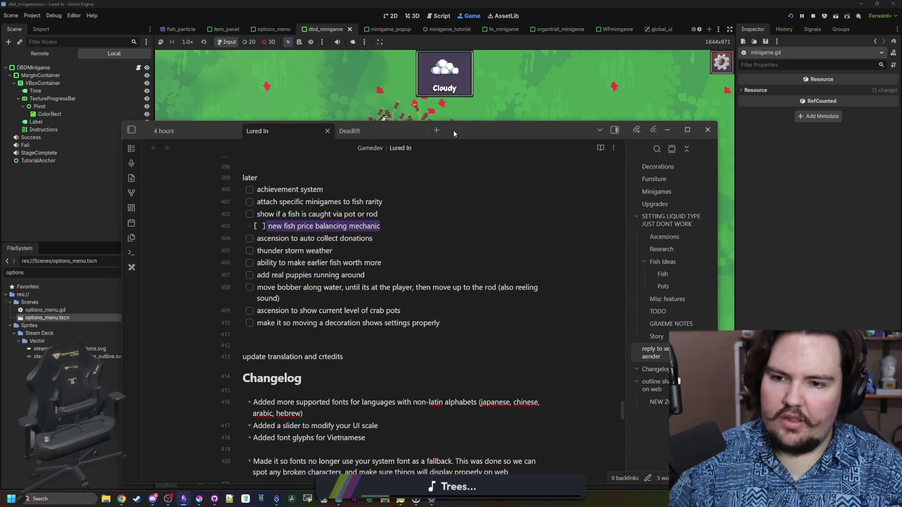
scroll(441, 312, down, 2)
- Add a Changelog bullet after the Vietnamese entry: 'Added tutorials to each minigame', plus new options-menu settings
click(389, 391)
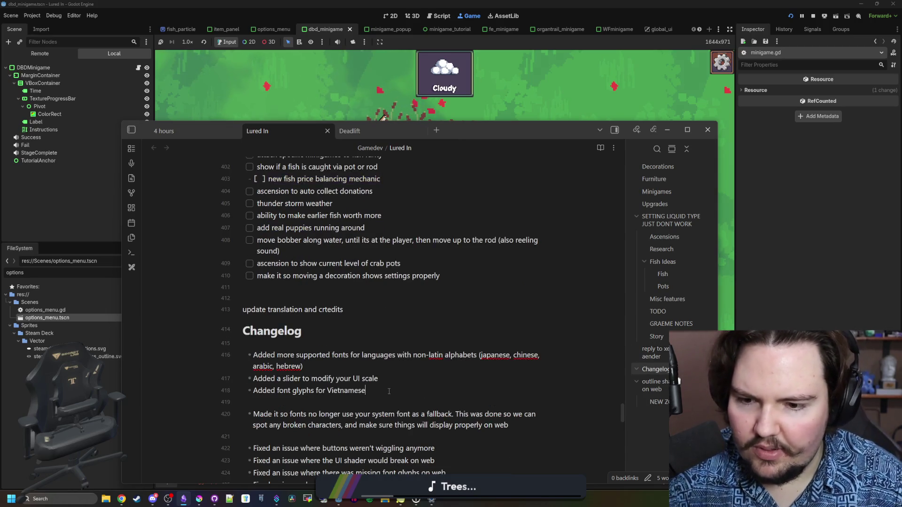
key(Return)
text(Added t)
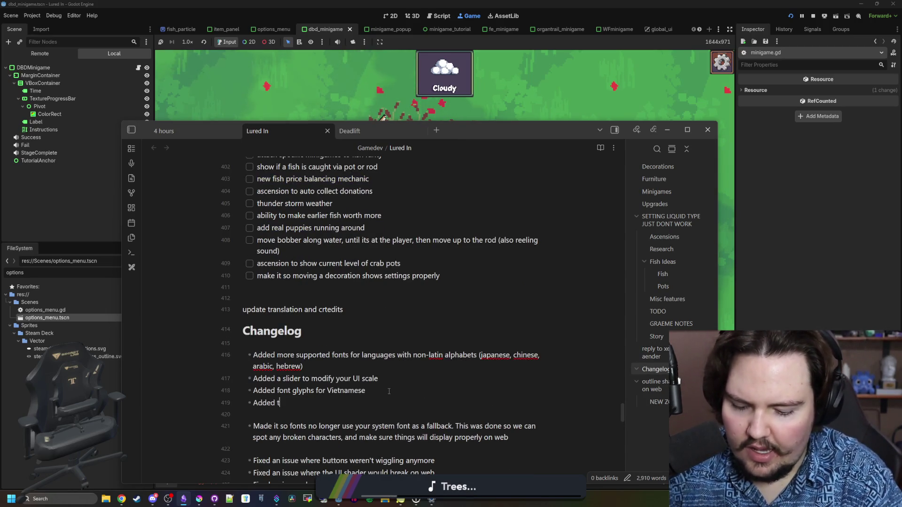
text(ach minigam)
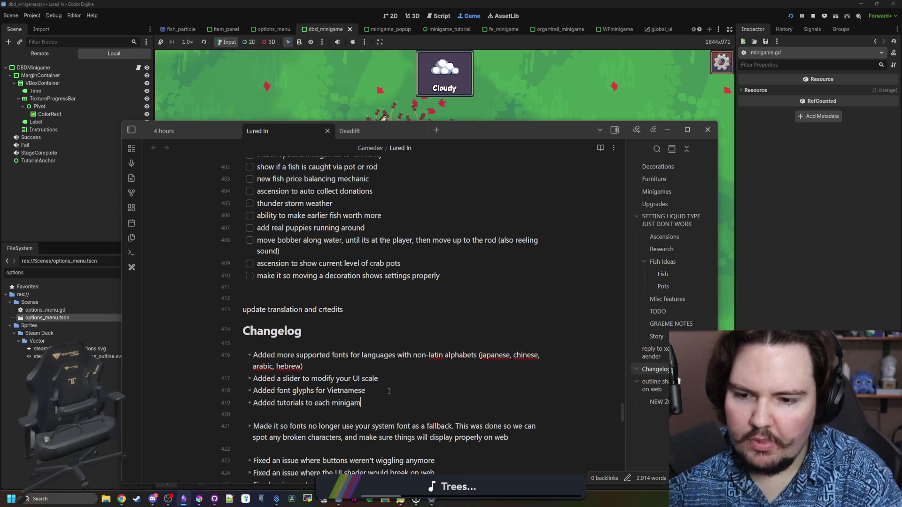
text(e, giving a rti)
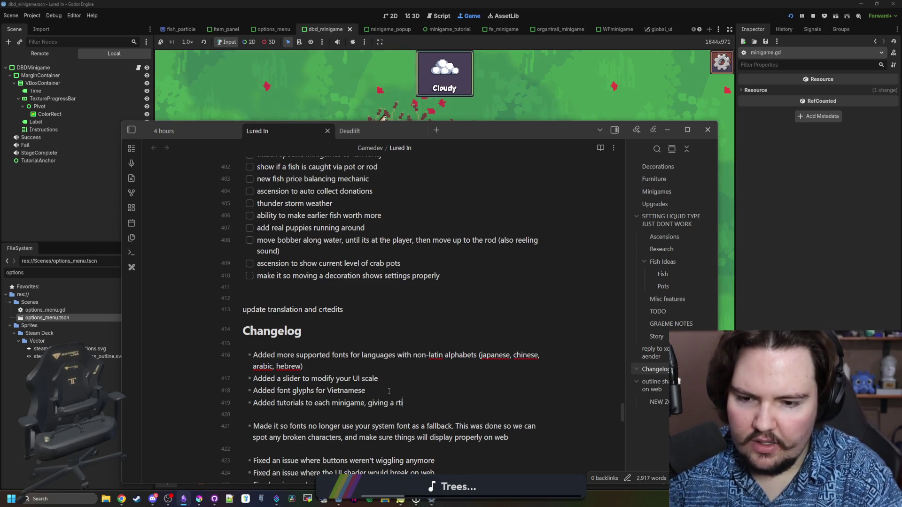
key(BackSpace)
key(BackSpace)
key(BackSpace)
text(tiny description )
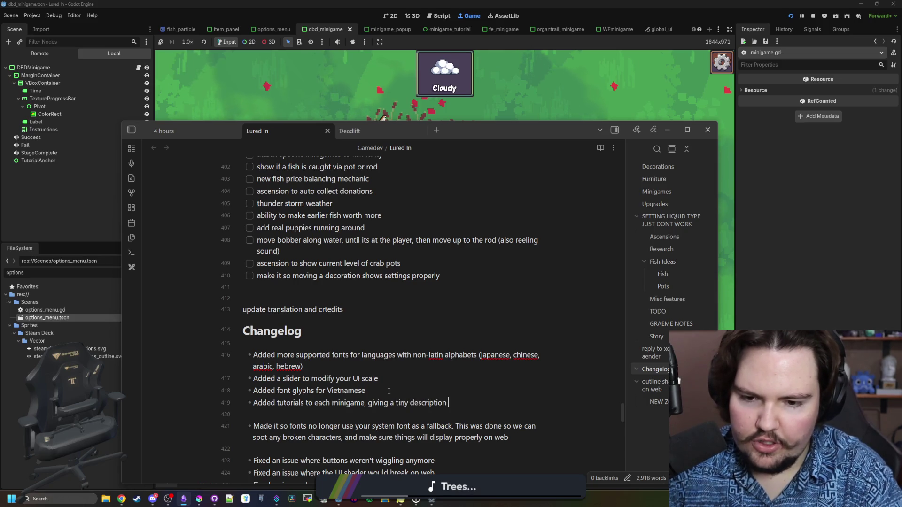
text(on how they work)
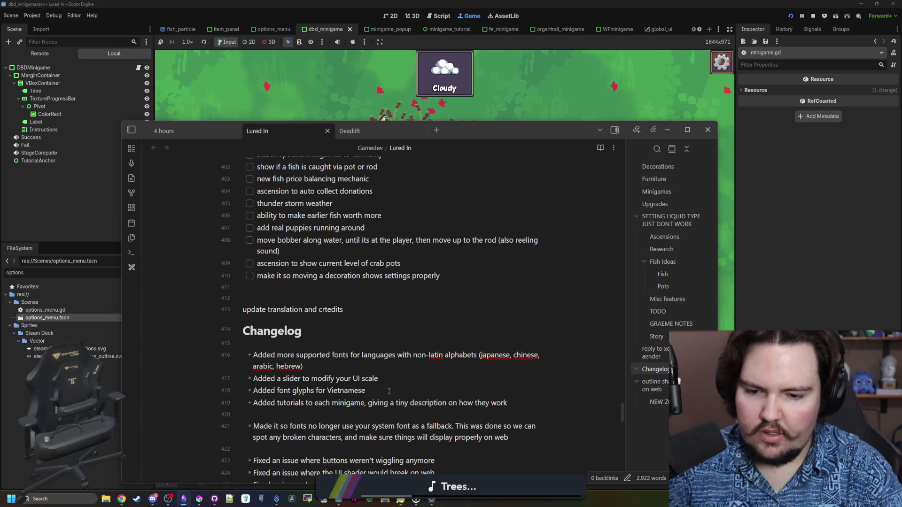
text( (also incl)
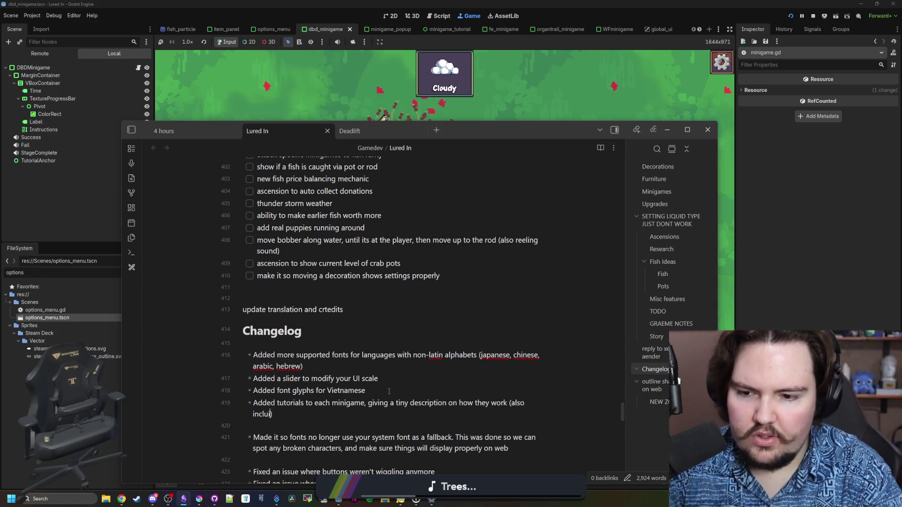
text(udes new options)
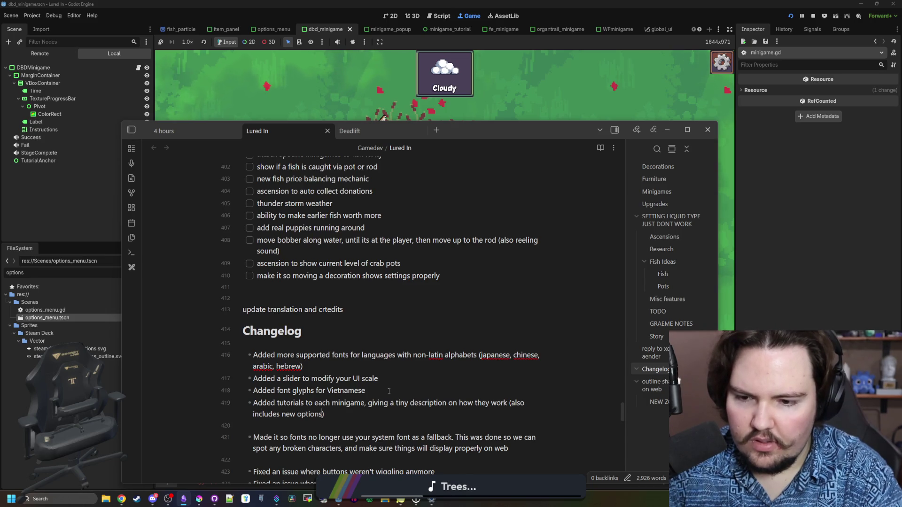
text( menu)
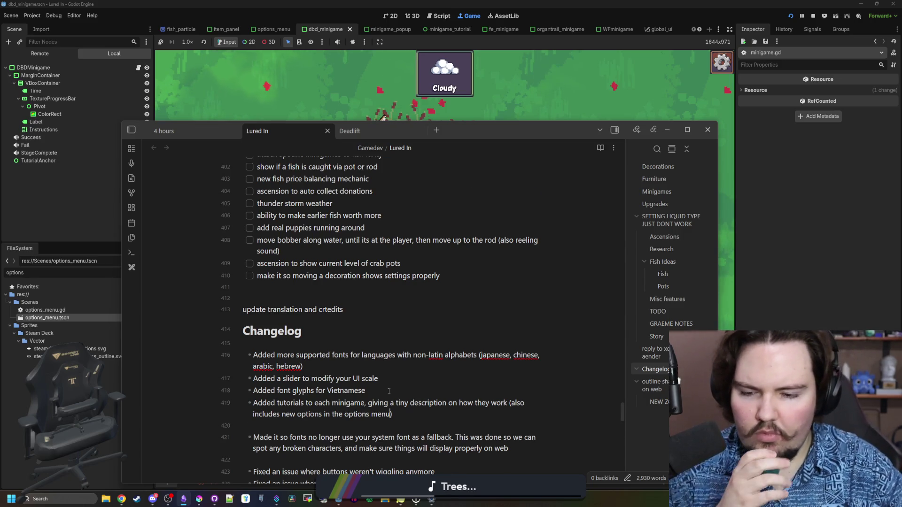
scroll(389, 391, down, 2)
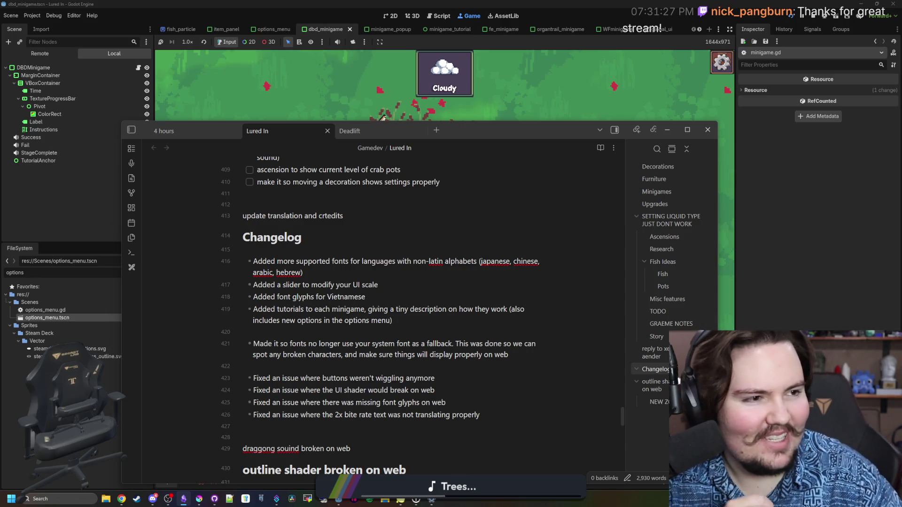
- Drag the Chrome window with the Twitch Stream Manager over Obsidian
mouse_move(896, 87)
mouse_down()
mouse_move(434, 107)
mouse_move(277, 95)
mouse_move(323, 85)
mouse_up()
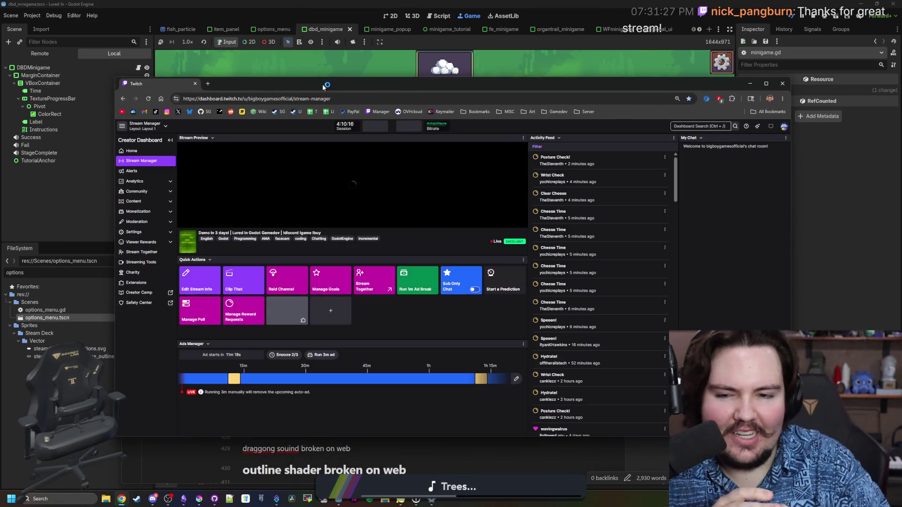